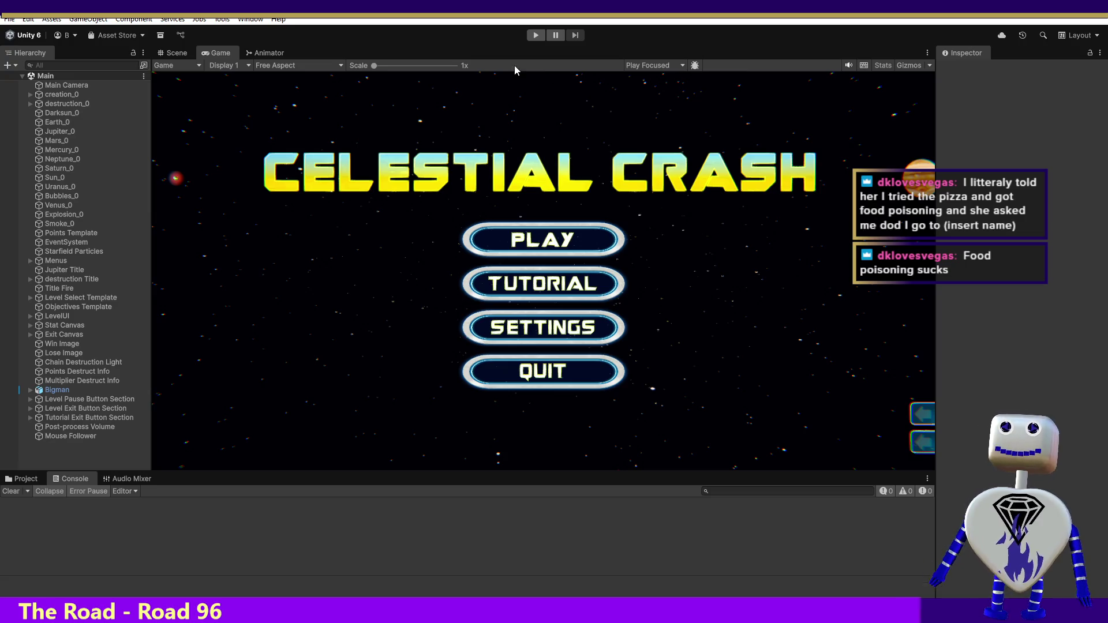
- Show the Project window's assets and scroll the folder tree up to the Resources folder
click(22, 479)
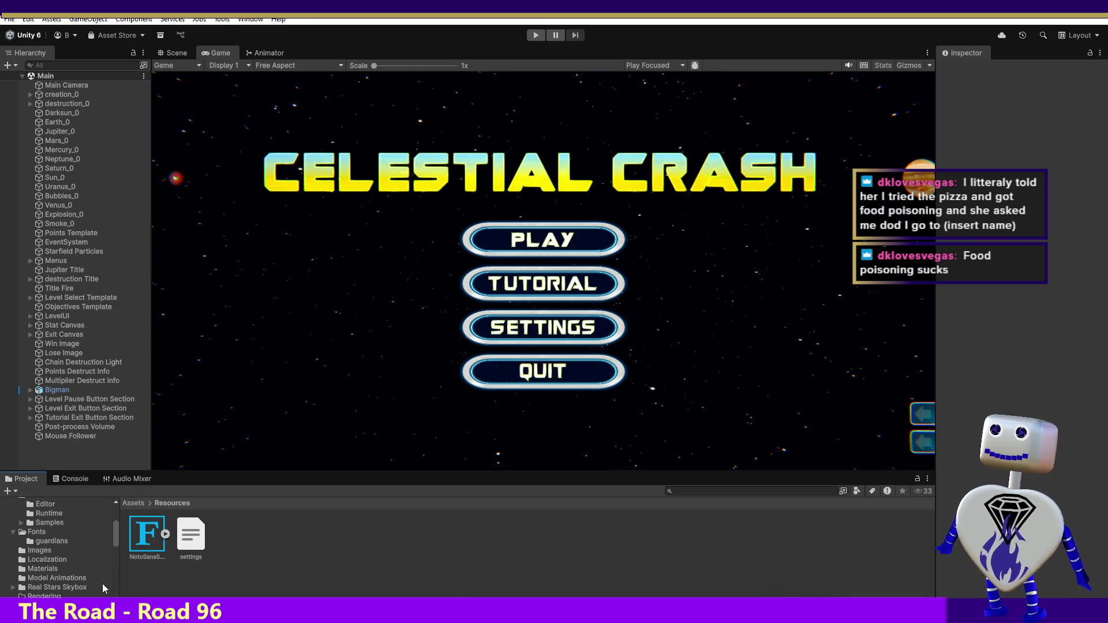
drag(116, 538, 115, 535)
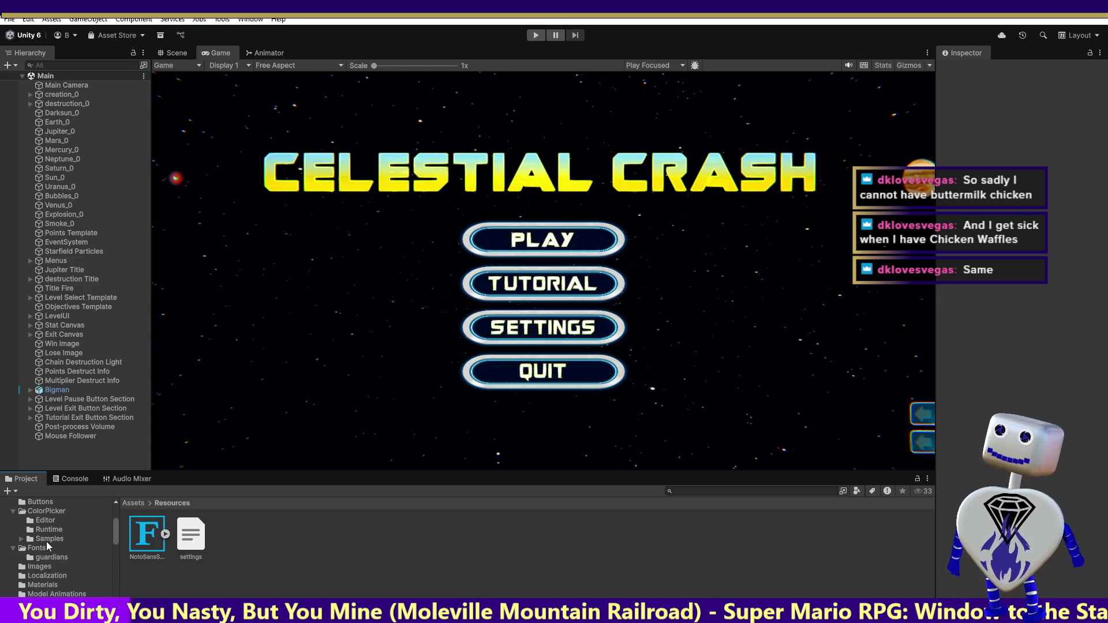
scroll(115, 533, up, 2)
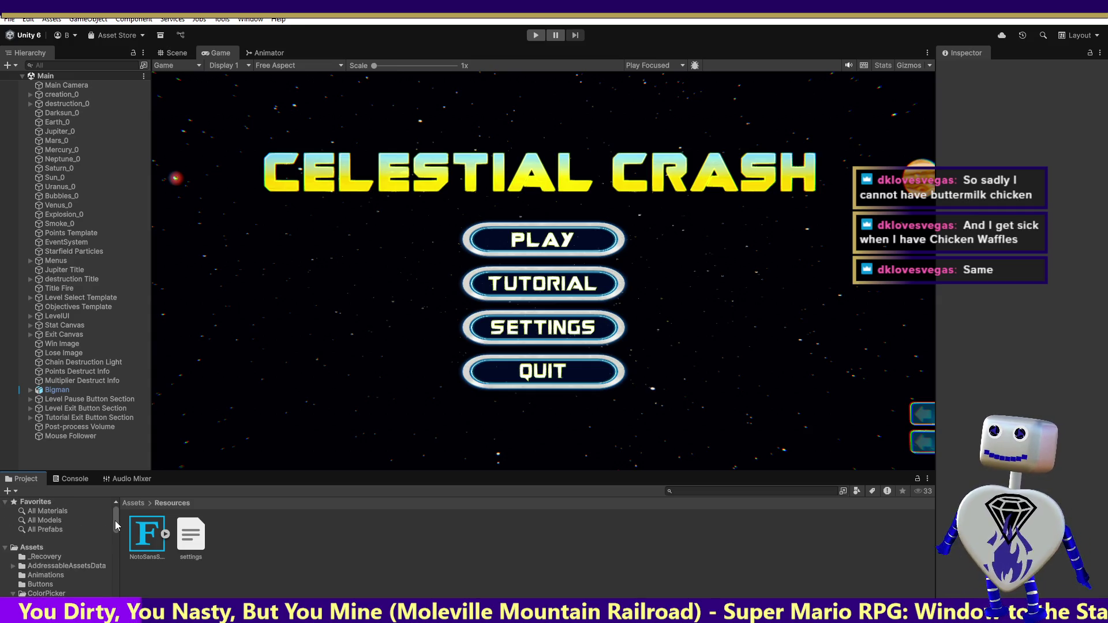
mouse_move(115, 532)
mouse_down()
mouse_move(115, 555)
mouse_move(122, 528)
mouse_up()
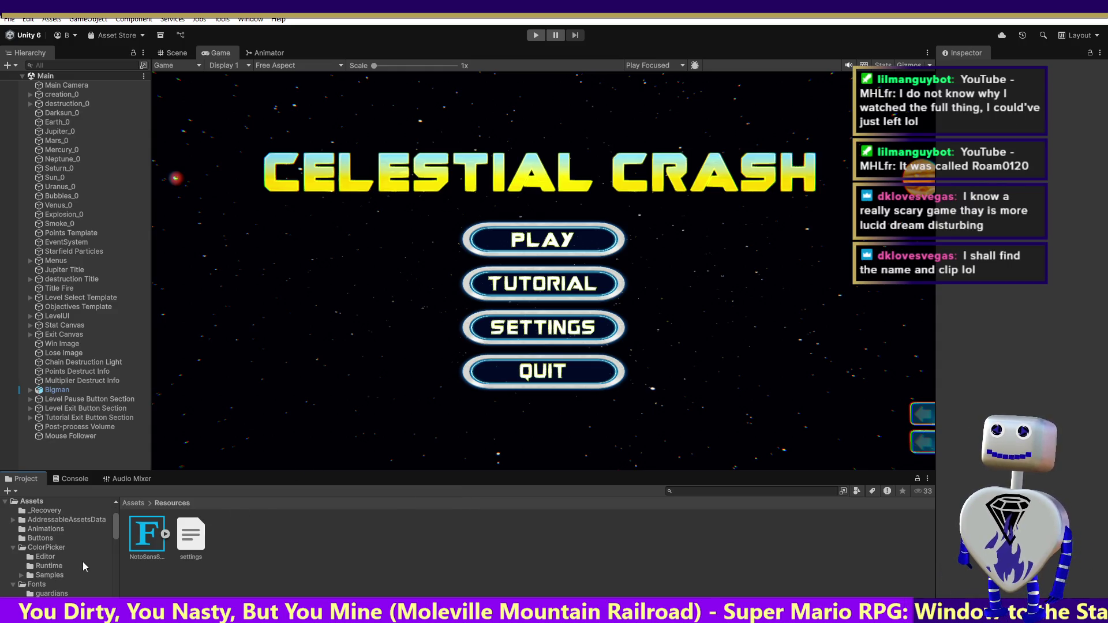
drag(113, 525, 112, 534)
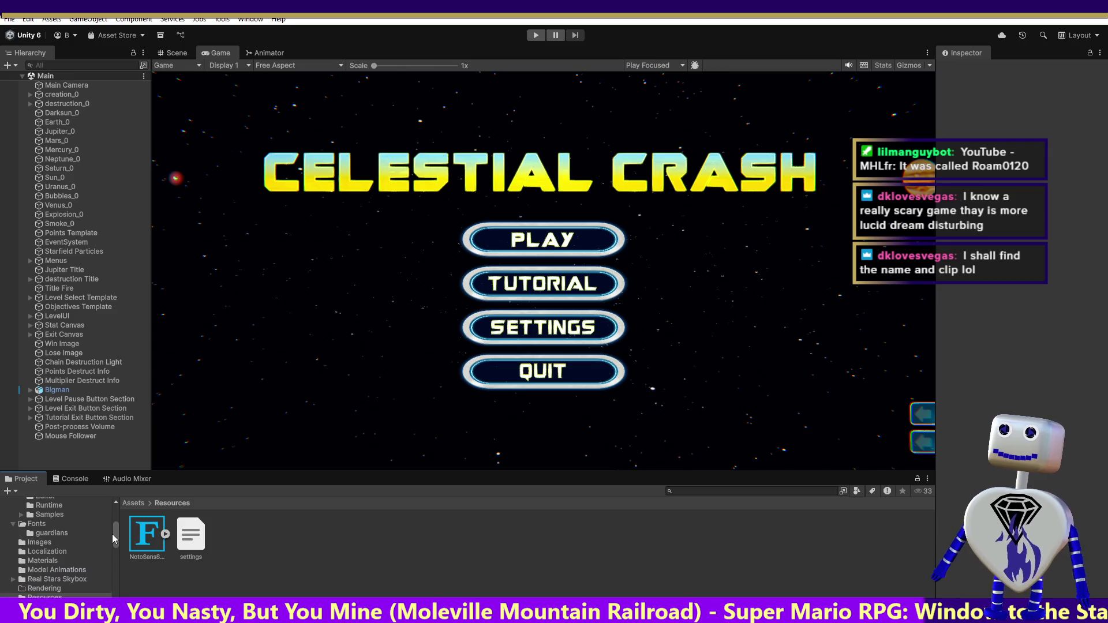
- Open the Images folder to list sprites like back button, base, clock and pause button
click(32, 536)
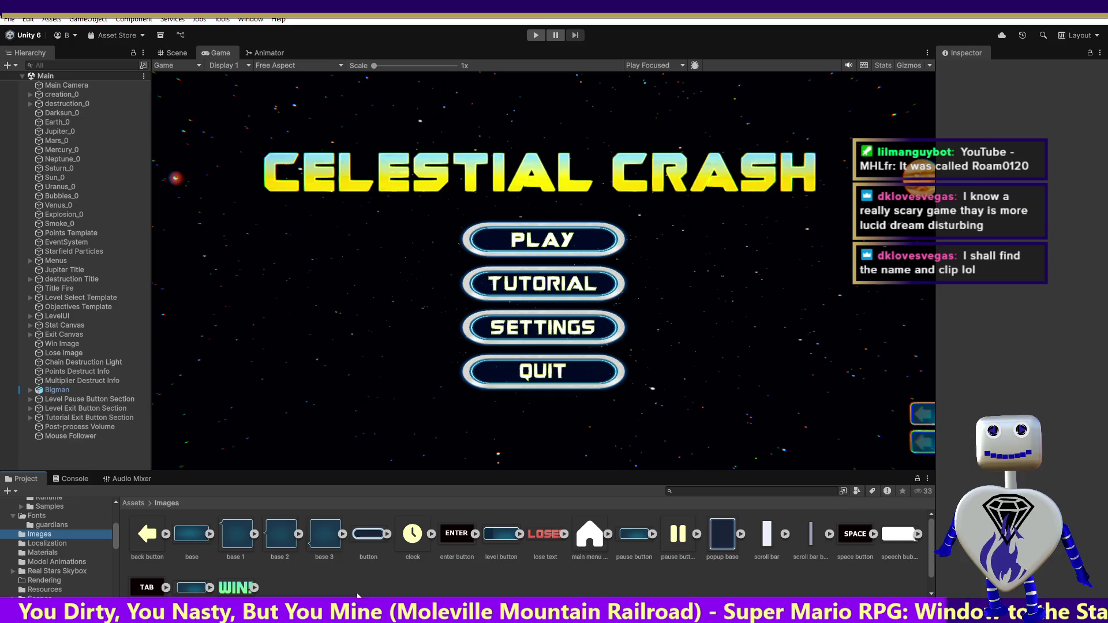
right_click(301, 578)
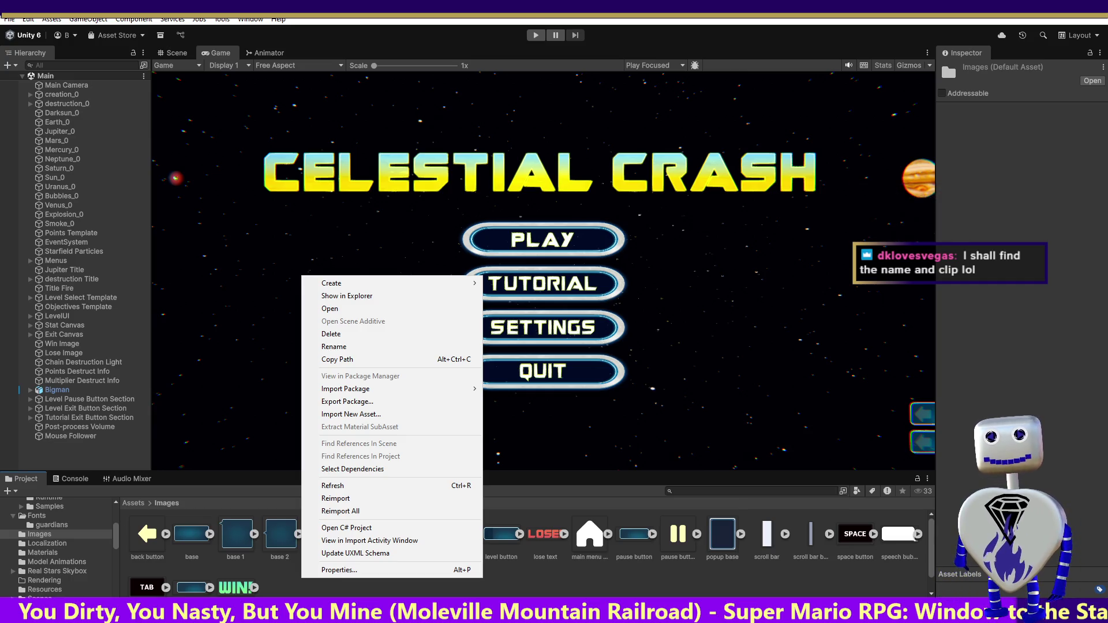
key(Escape)
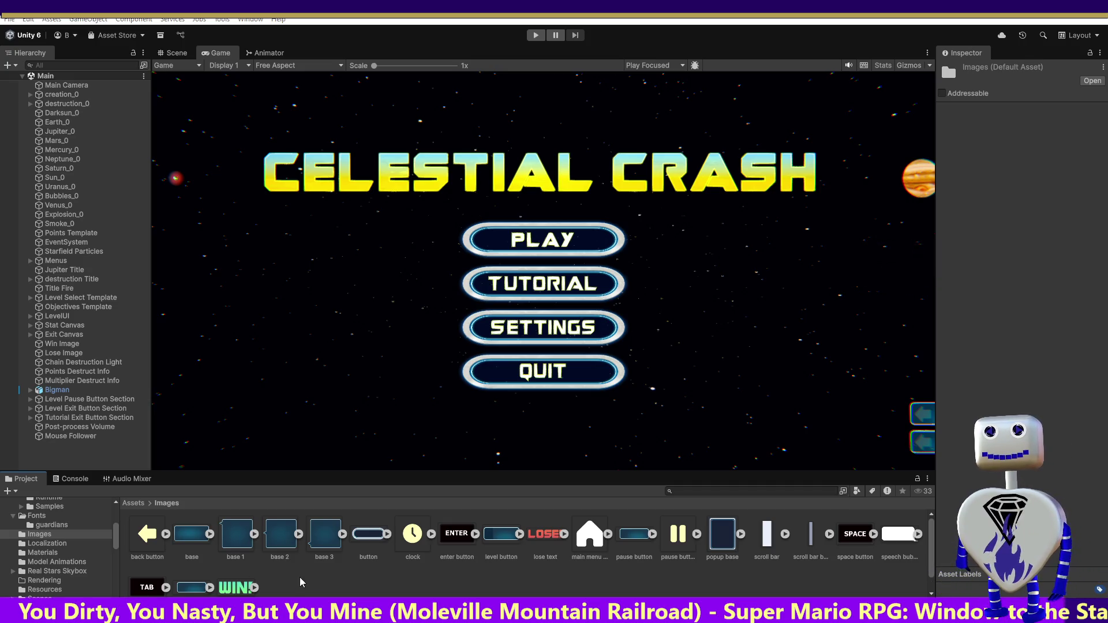
right_click(297, 586)
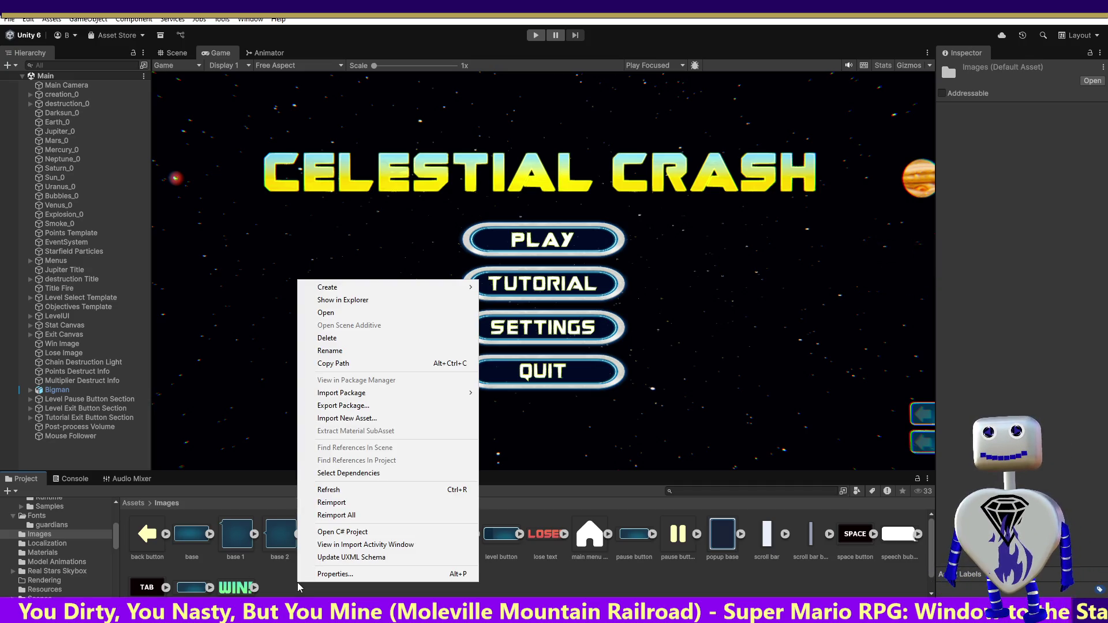
- Import the Bubbles, Dark Sun and Earth image files into the Images folder
click(367, 339)
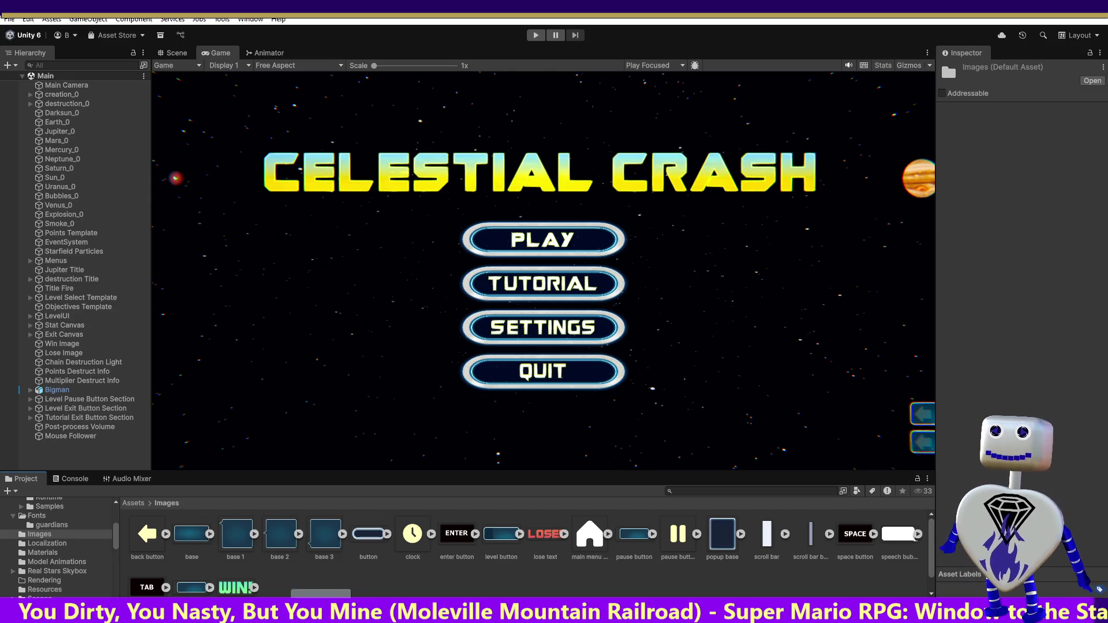
scroll(328, 577, down, 1)
drag(329, 577, 329, 577)
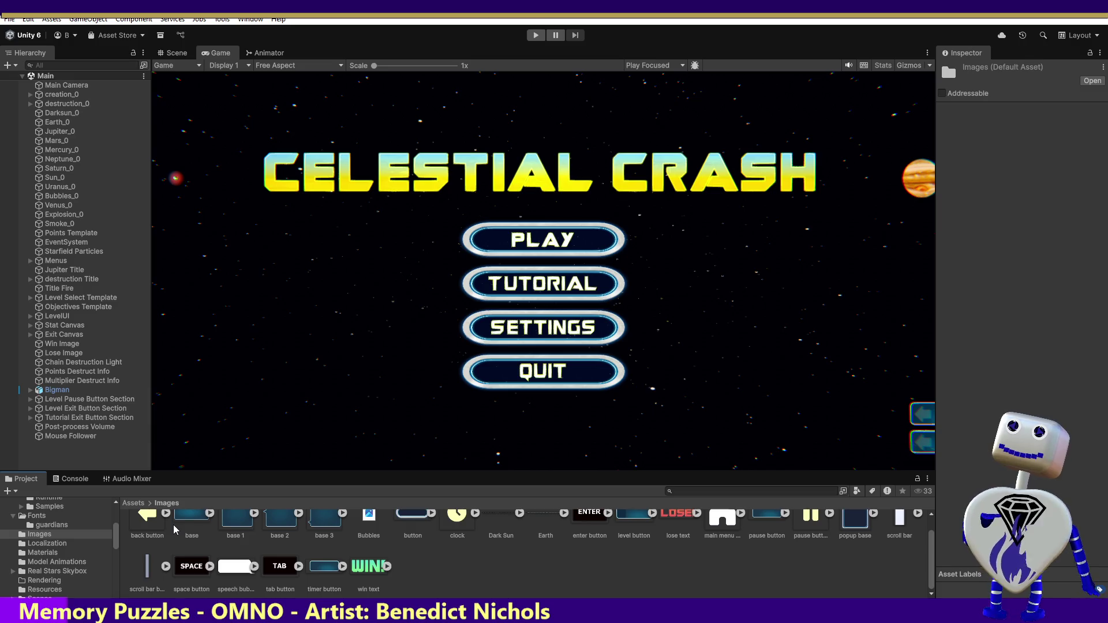
- Select creation_0, expand creation_0 and destruction_0 to reveal their lights, then collapse them
click(43, 94)
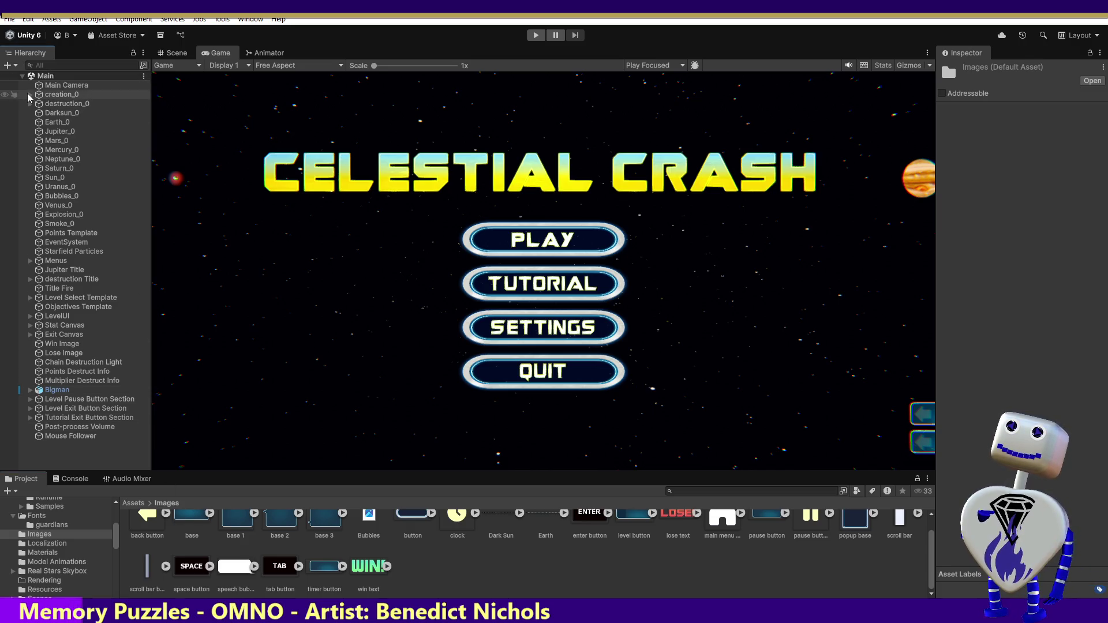
click(30, 95)
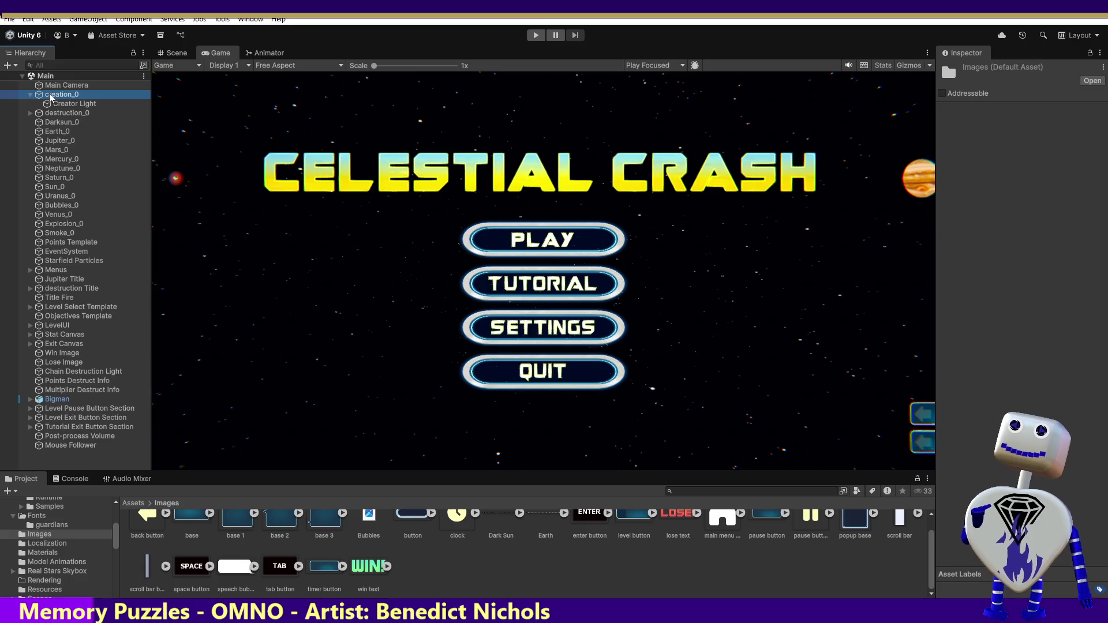
click(32, 113)
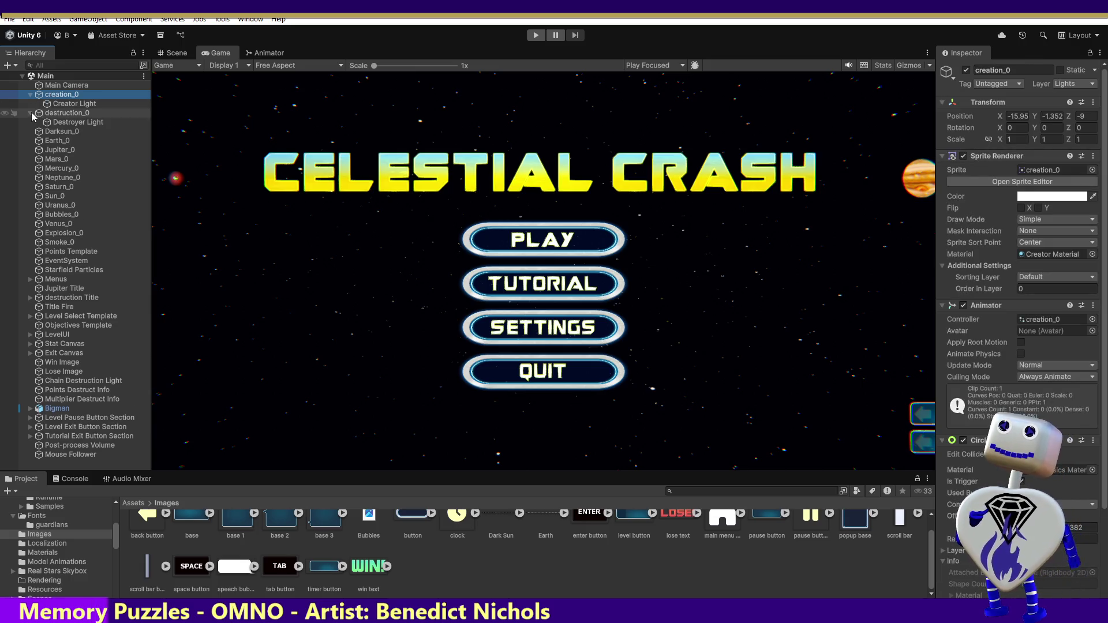
click(31, 94)
click(29, 104)
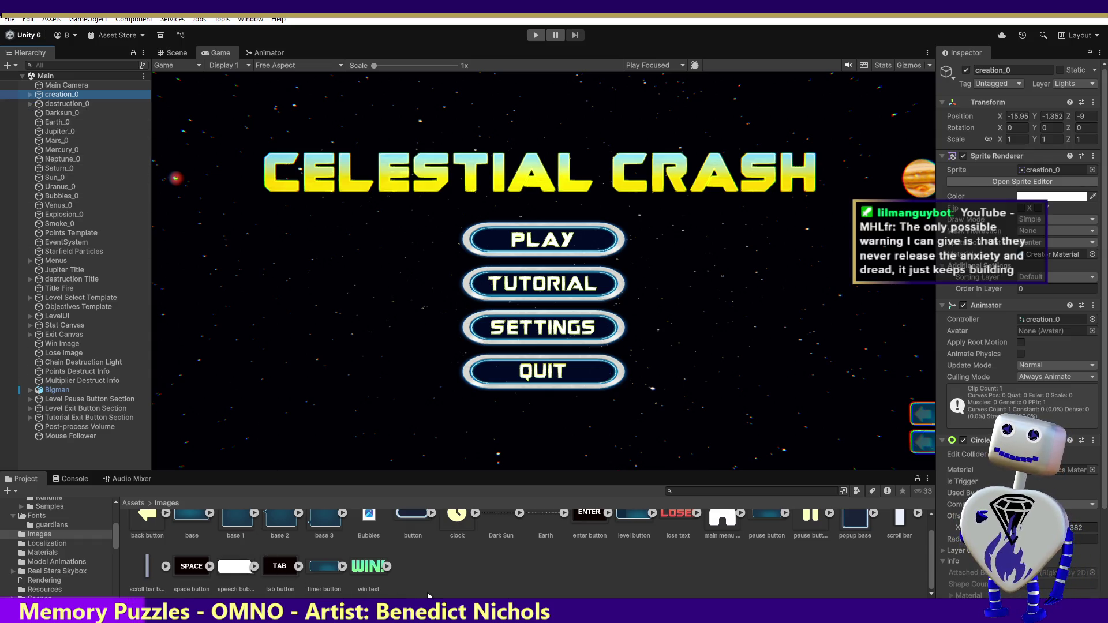
scroll(537, 519, up, 1)
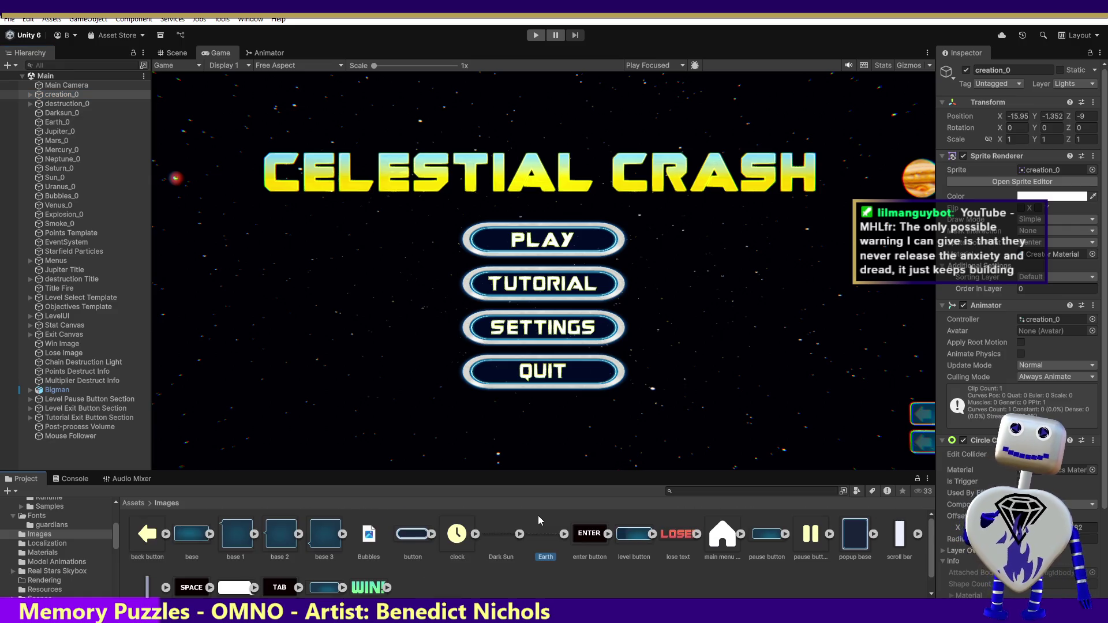
- Inspect the Earth, Dark Sun and Bubbles import settings, each a Multiple-mode Sprite
click(525, 548)
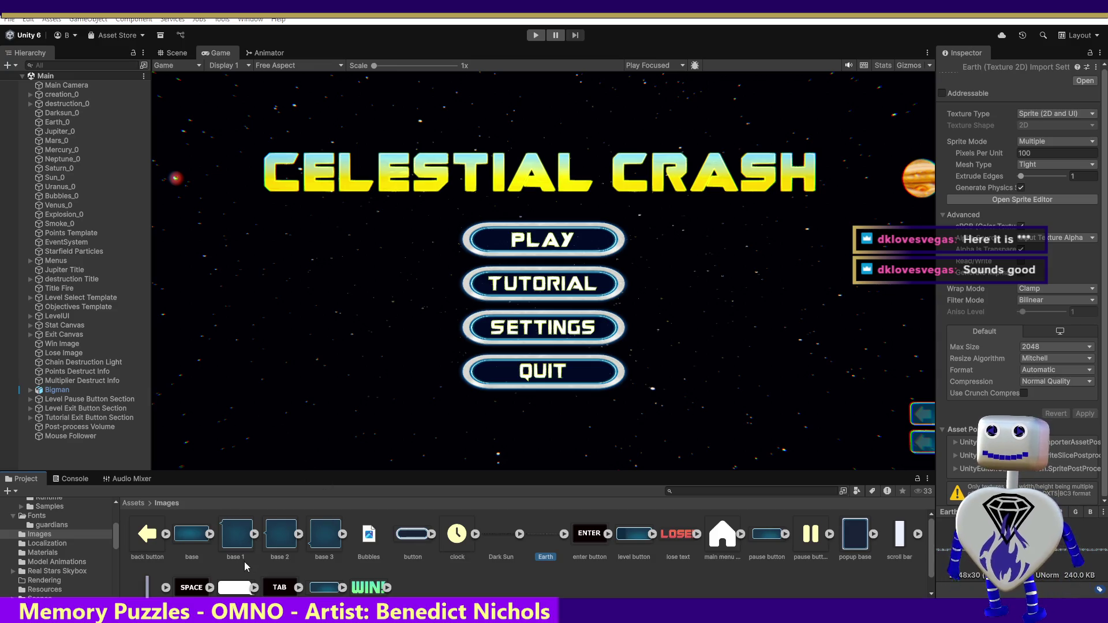
click(504, 538)
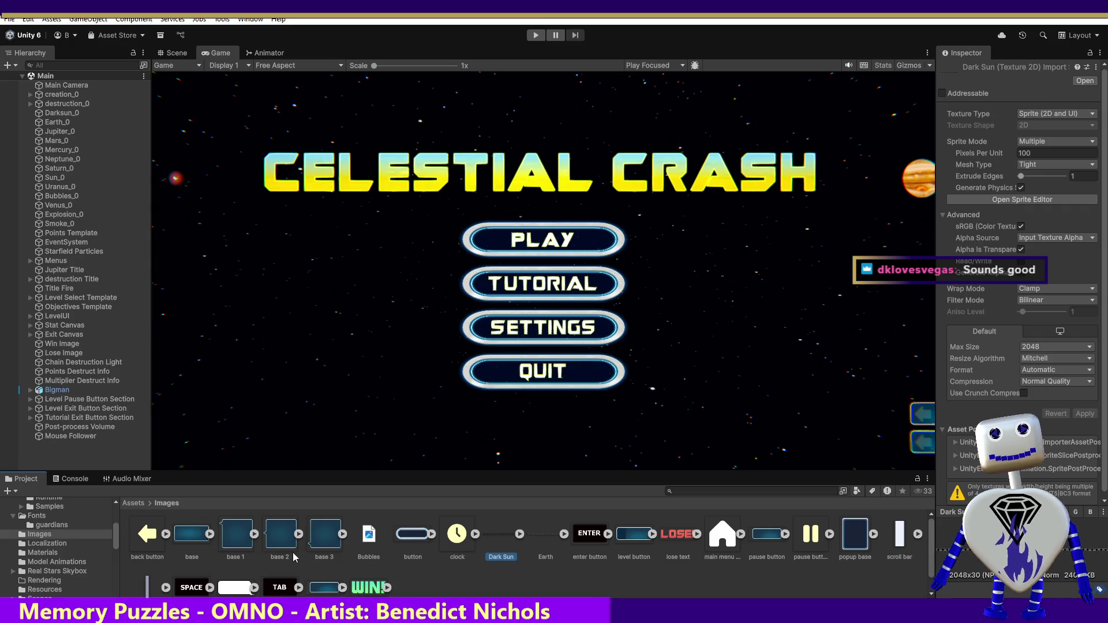
click(369, 540)
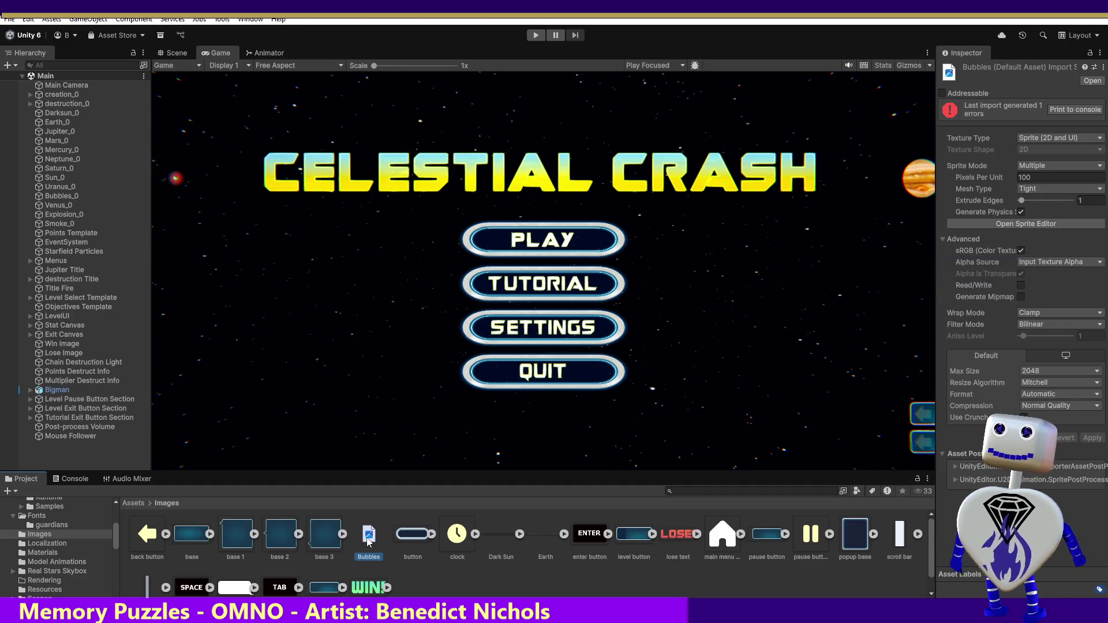
right_click(368, 540)
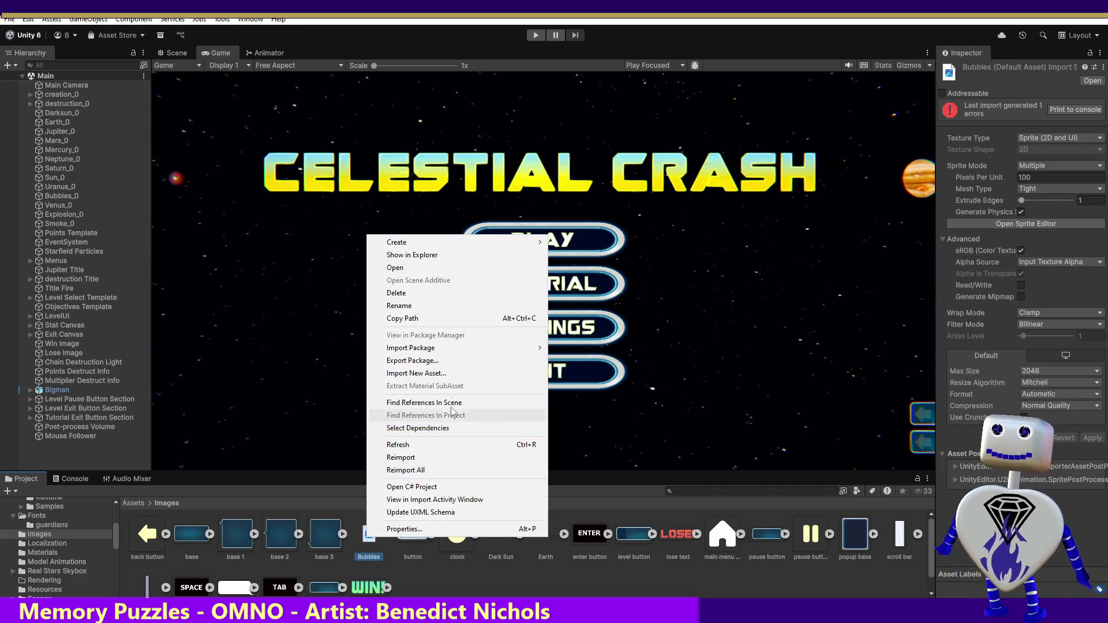
click(422, 293)
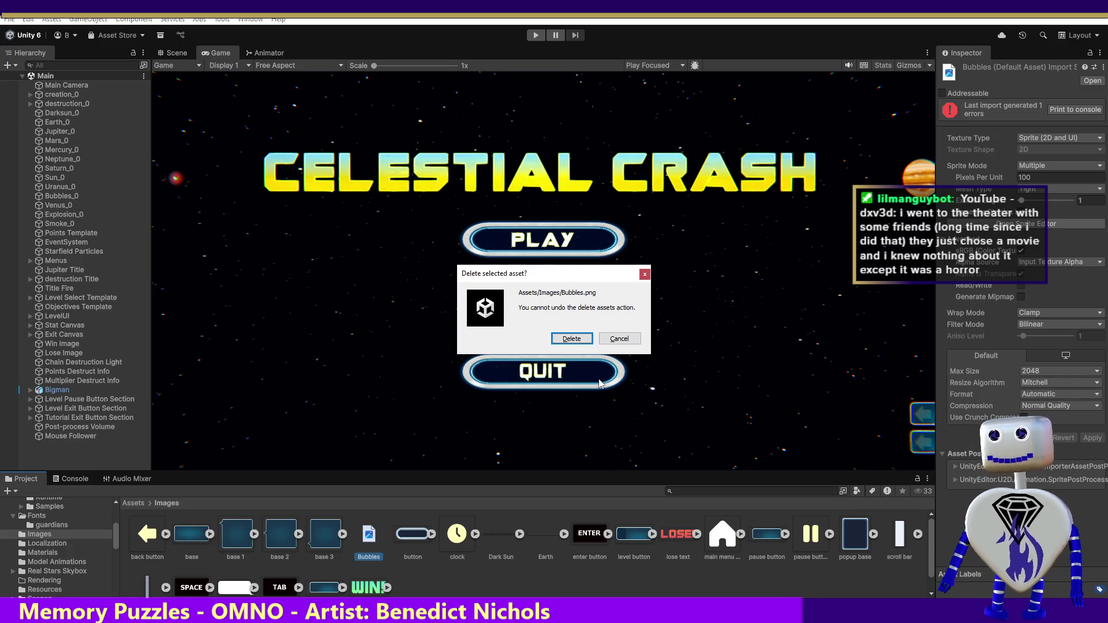
click(570, 341)
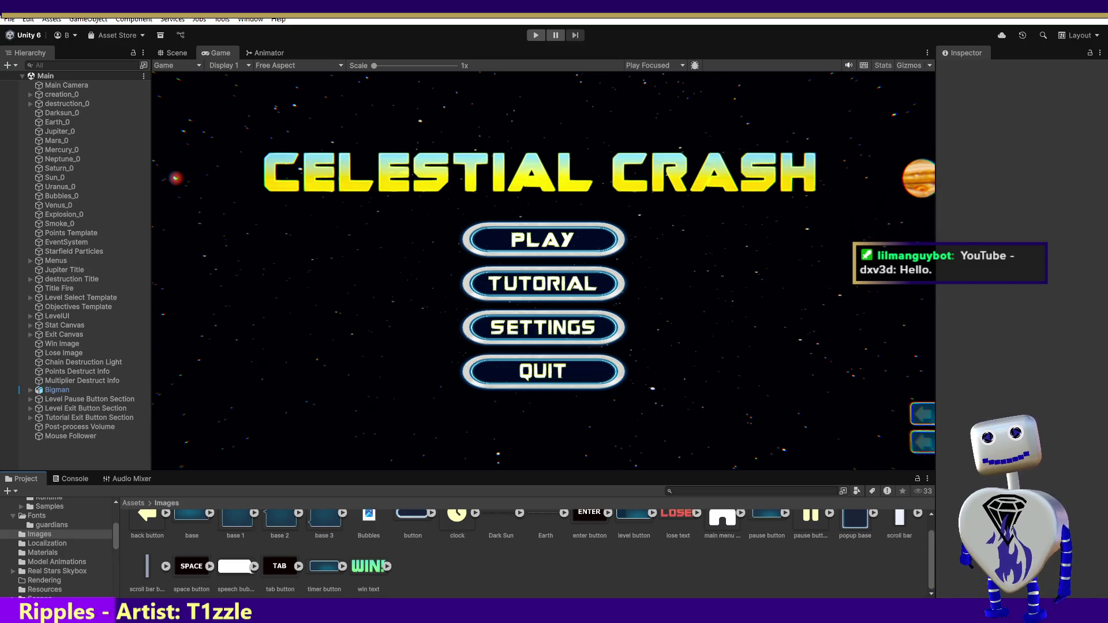
- Delete the Bubbles image so only Dark Sun and Earth remain in Images
click(365, 530)
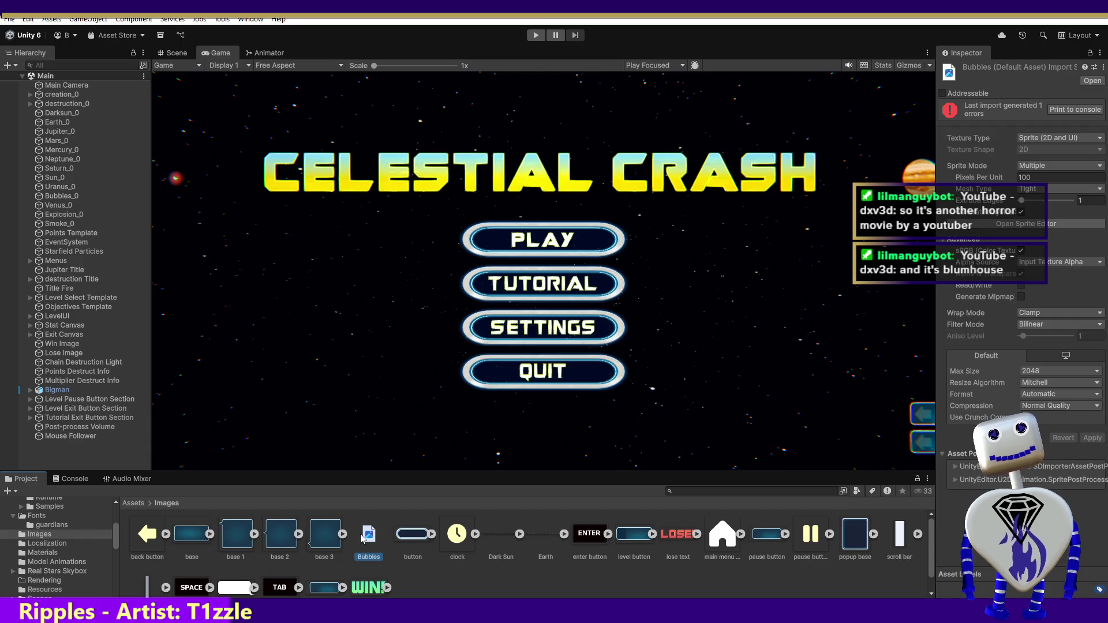
key(Delete)
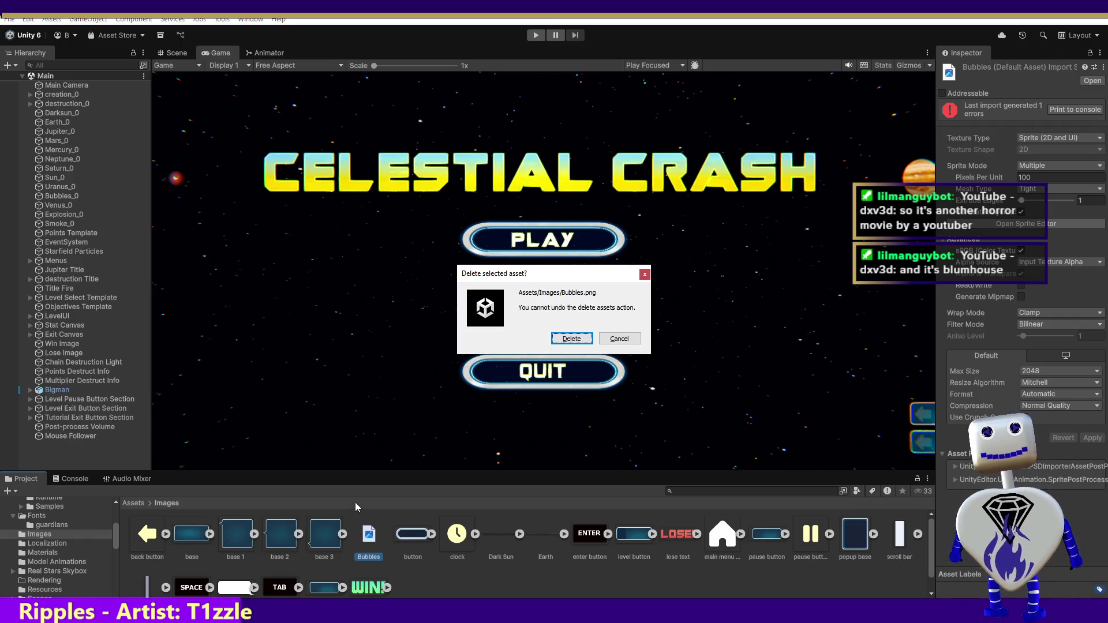
click(586, 338)
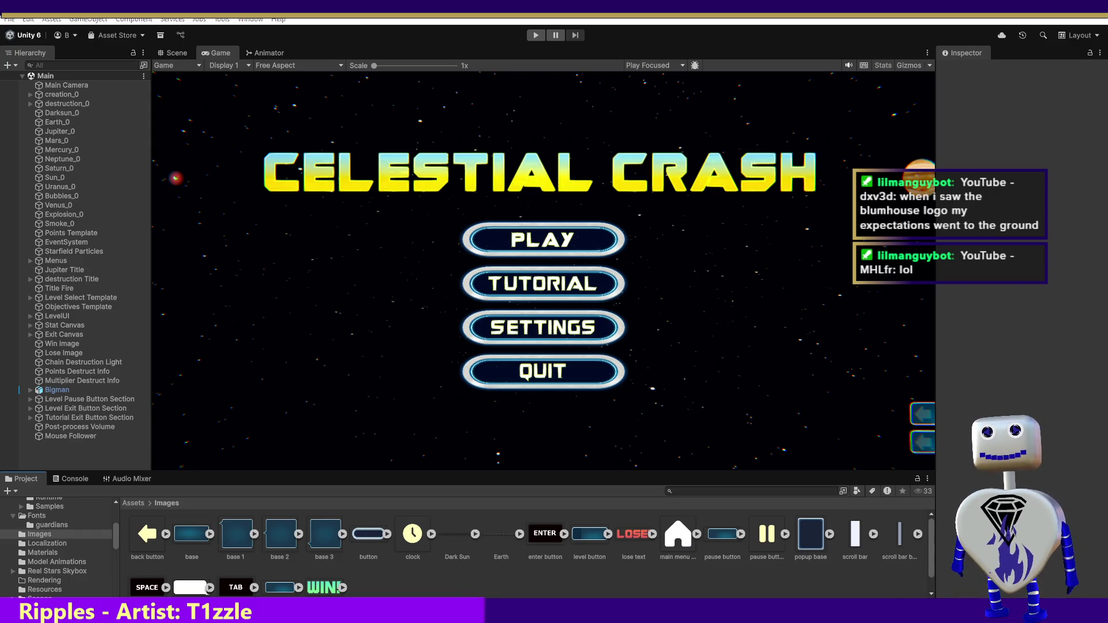
key(alt+Tab)
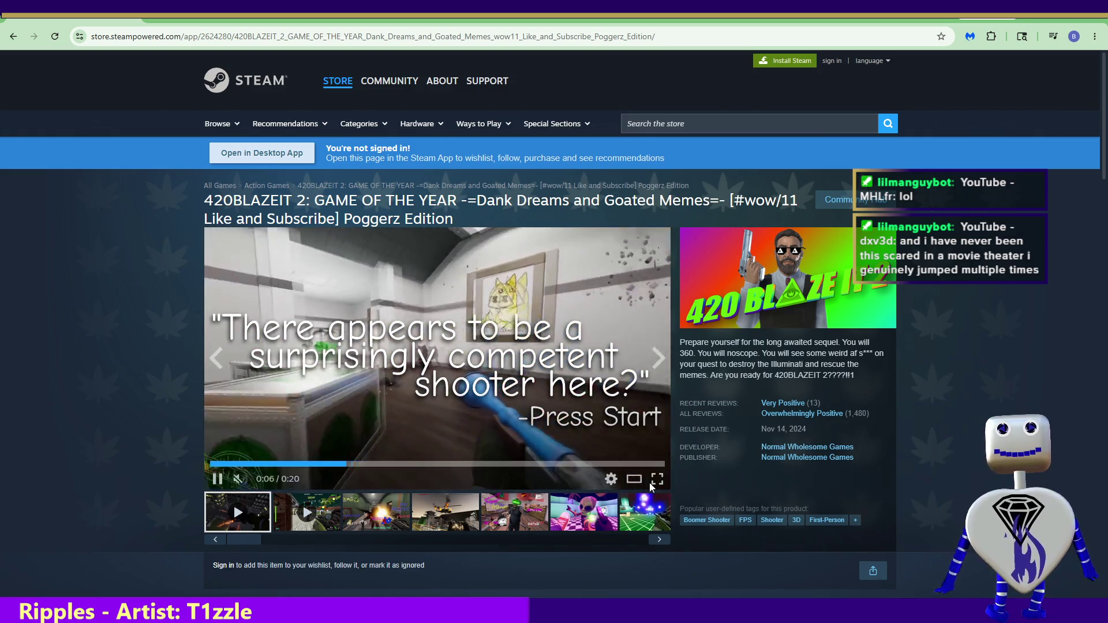
- Play the 420BLAZEIT 2 trailer full screen on the Steam store page
click(650, 481)
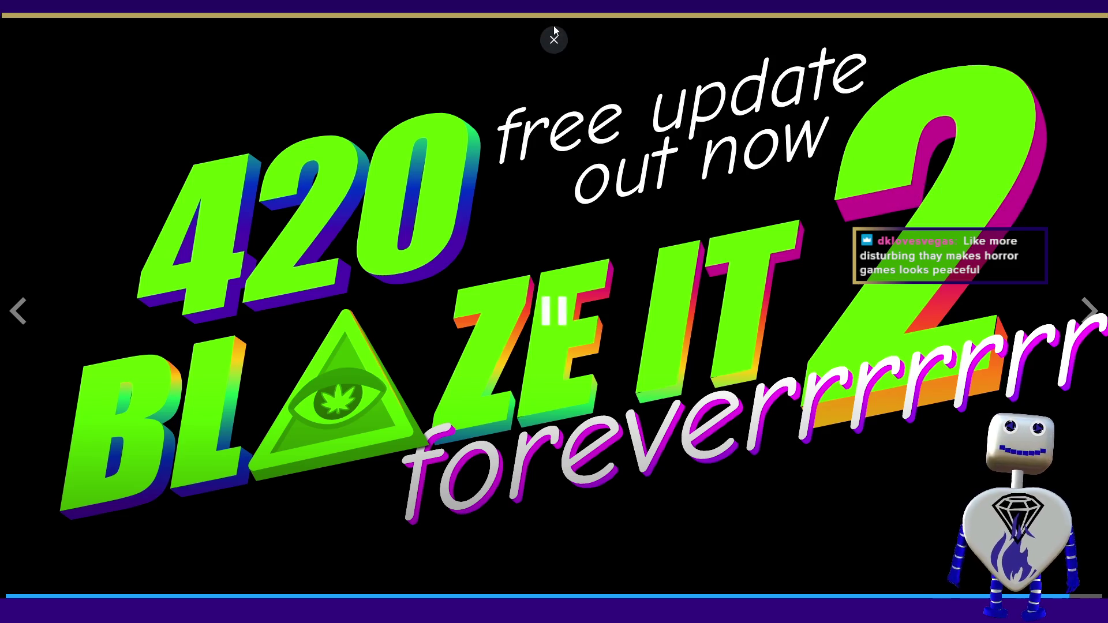
- Close the full-screen trailer and switch to the Twitch clip window
click(554, 39)
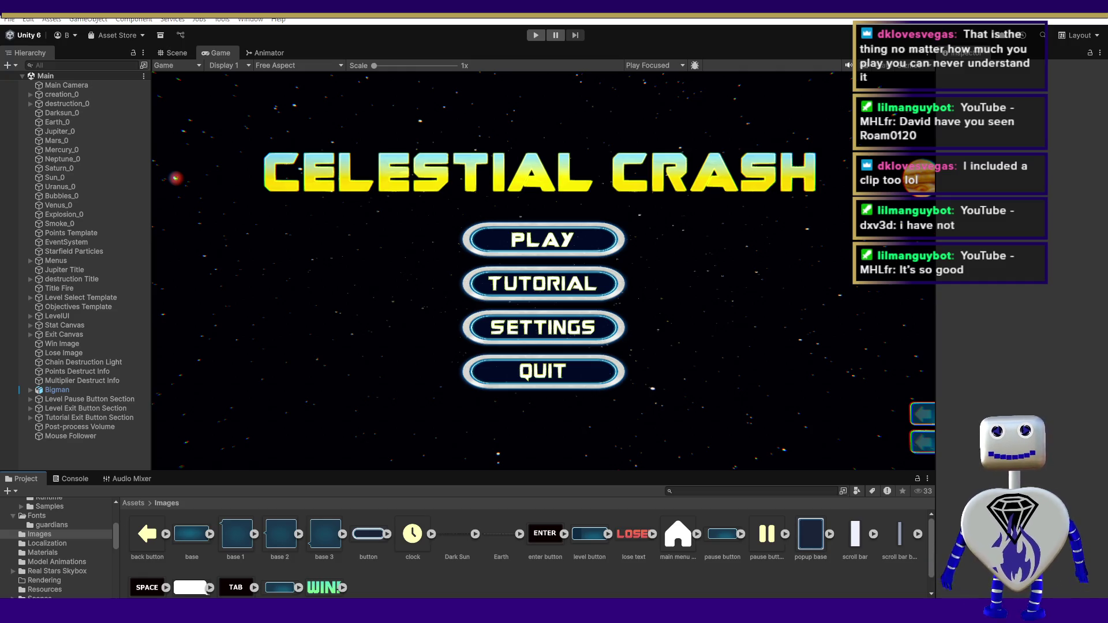
key(alt+Tab)
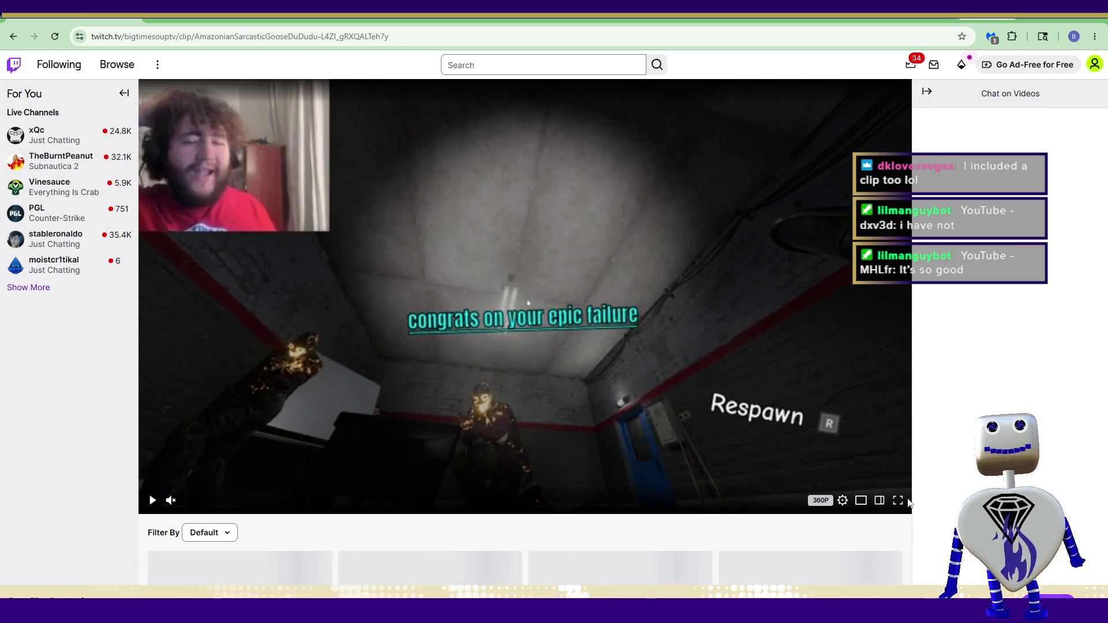
- Watch the Twitch clip full screen, leaving and re-entering full screen with F
click(898, 500)
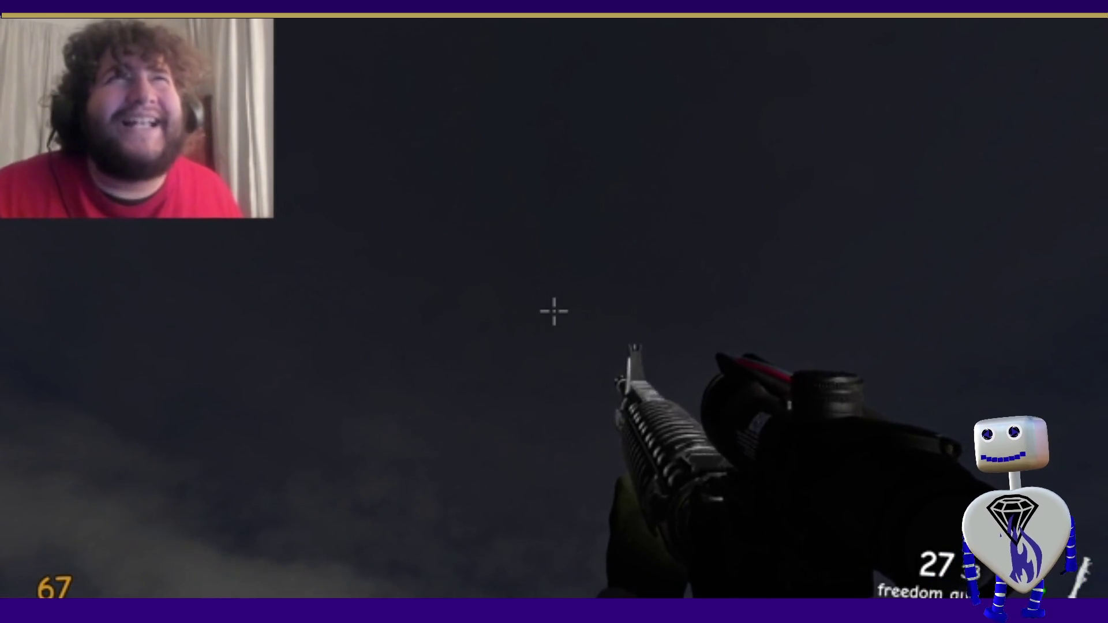
key(Escape)
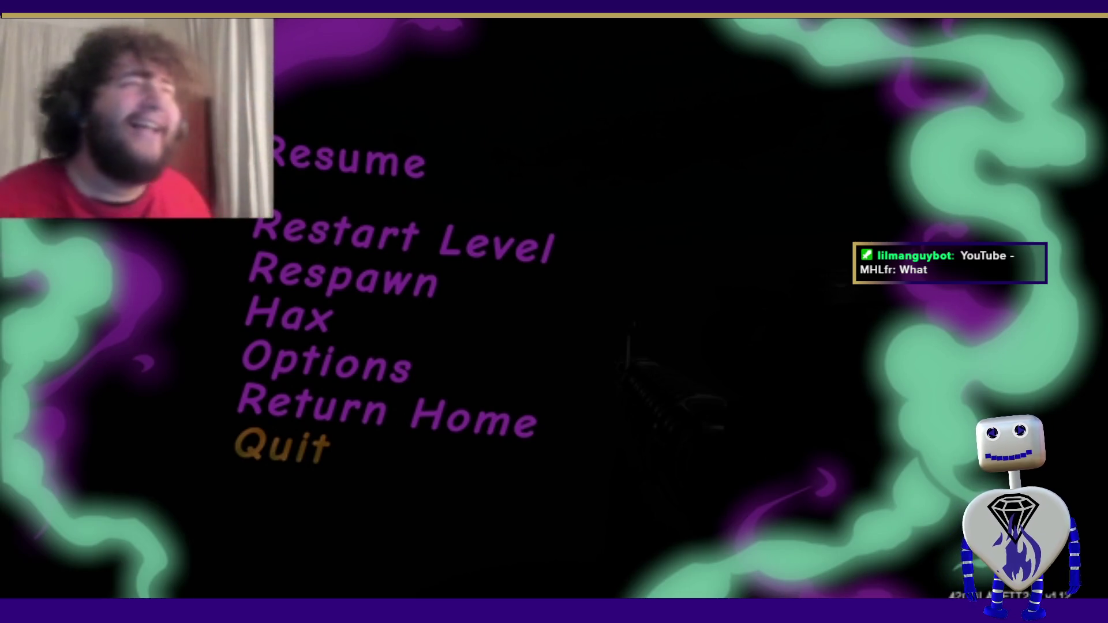
click(404, 161)
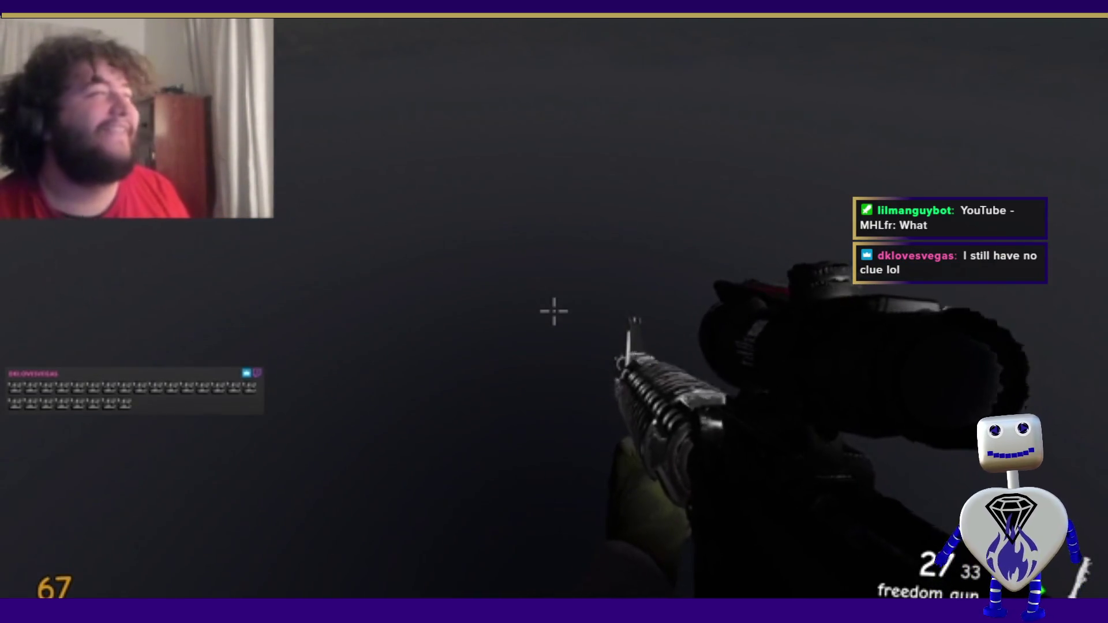
key(f)
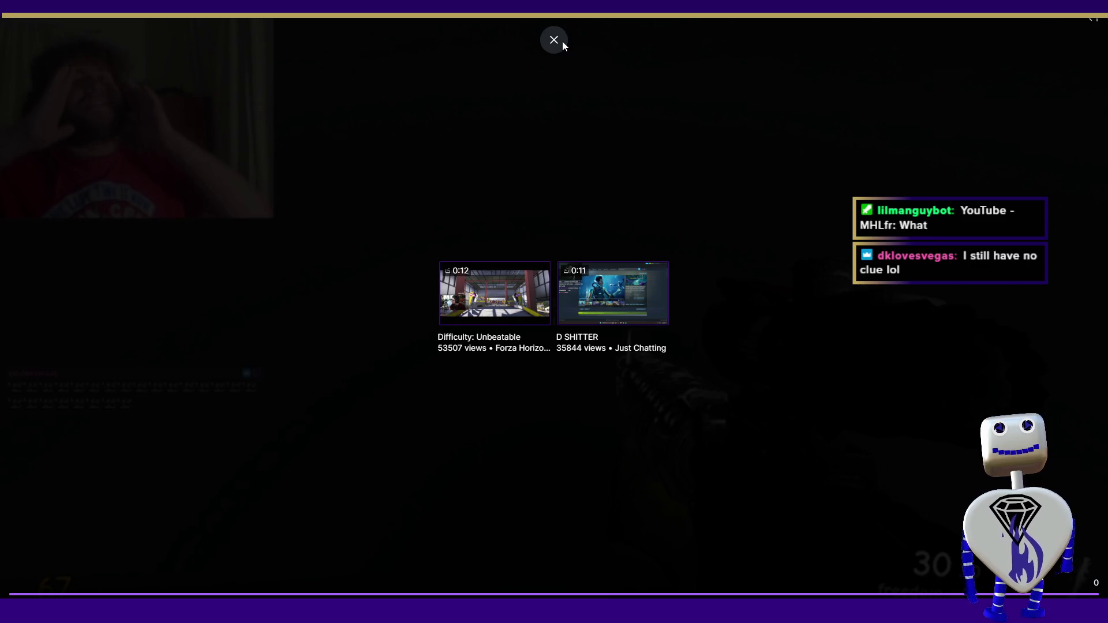
- Exit the full-screen Twitch clip and switch back to the Unity editor
key(Escape)
key(alt+Tab)
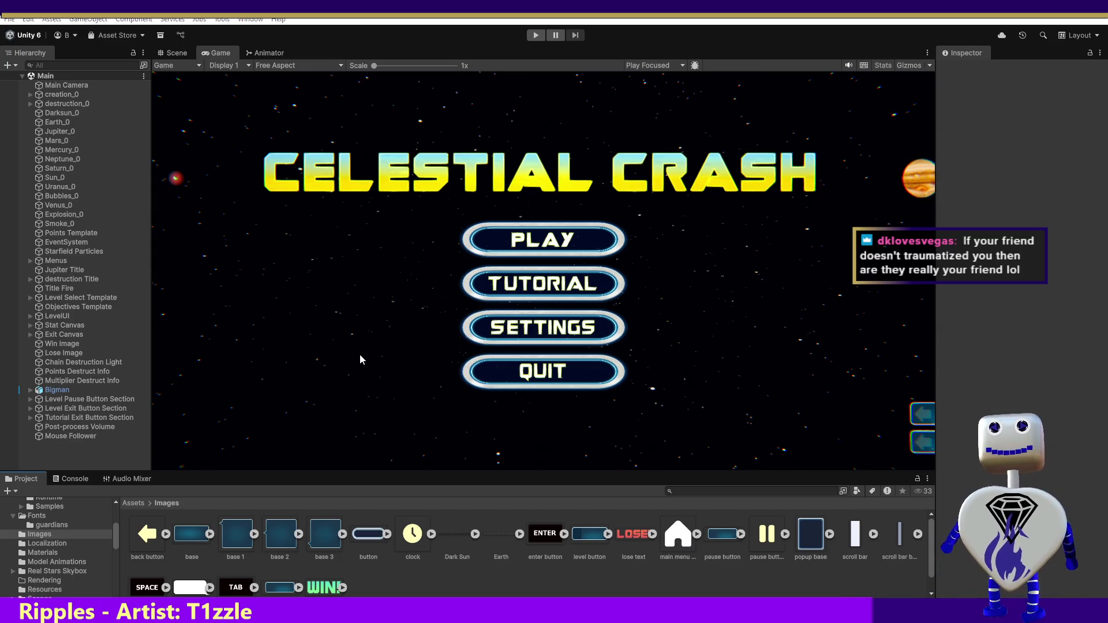
- Select the Dark Sun image to show its Sprite (2D and UI) Multiple-mode import settings, keeping its name
click(462, 537)
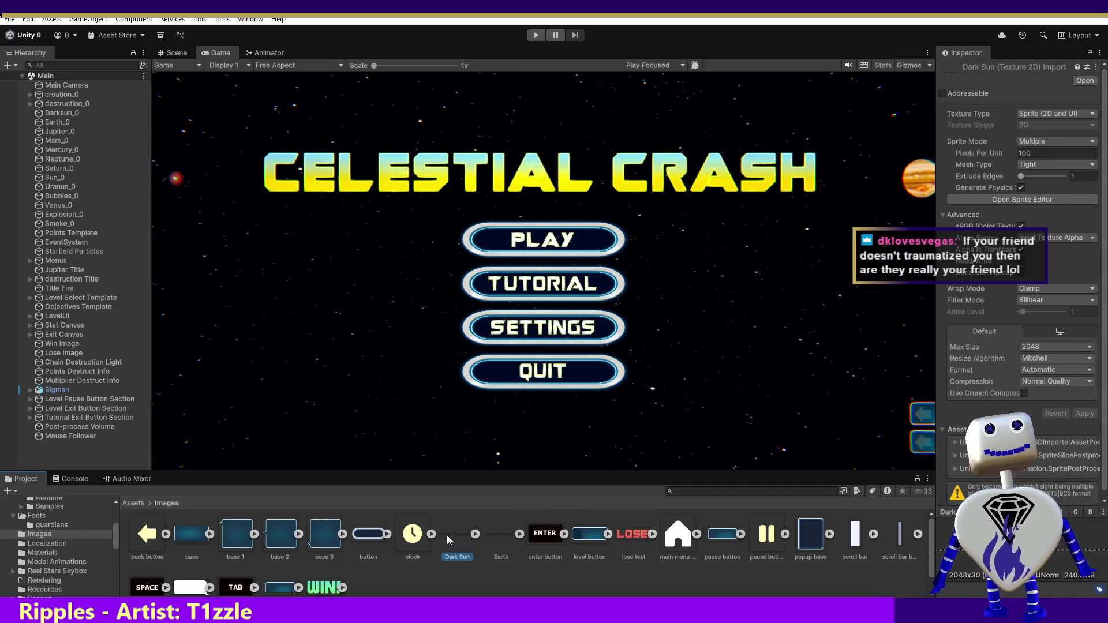
right_click(448, 539)
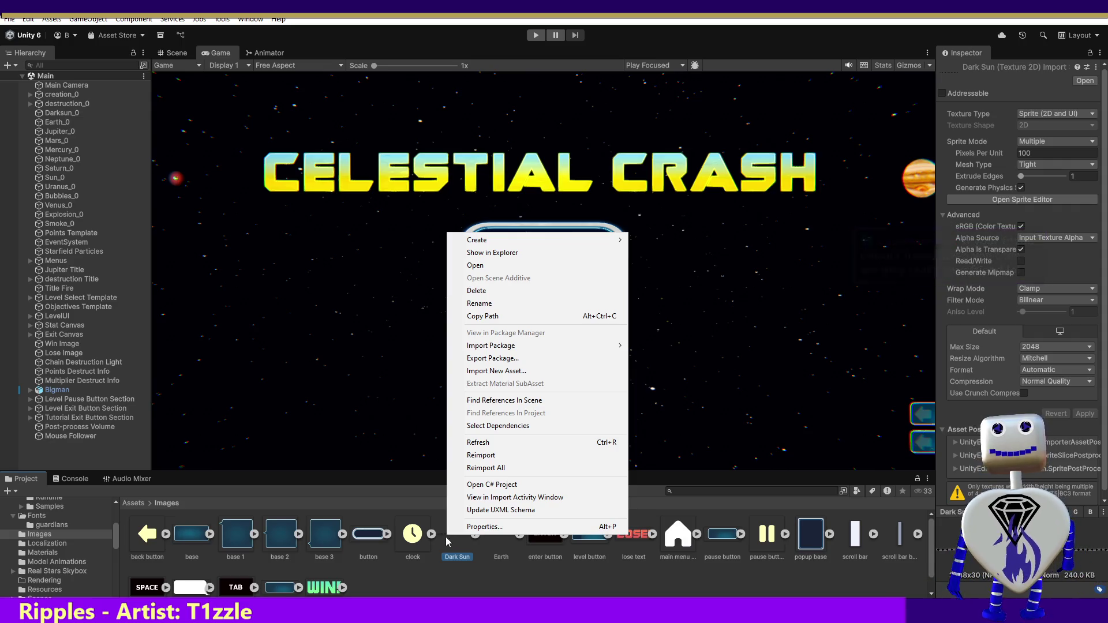
click(453, 540)
key(Return)
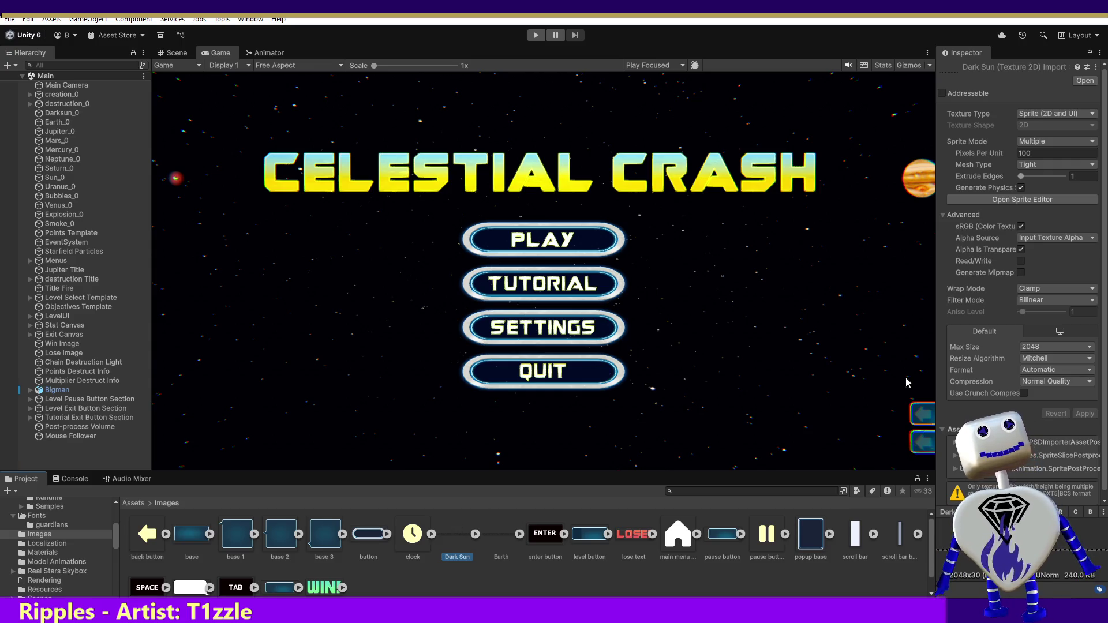
- Open the Dark Sun sheet in the Sprite Editor and bring up the Slice options
click(1011, 199)
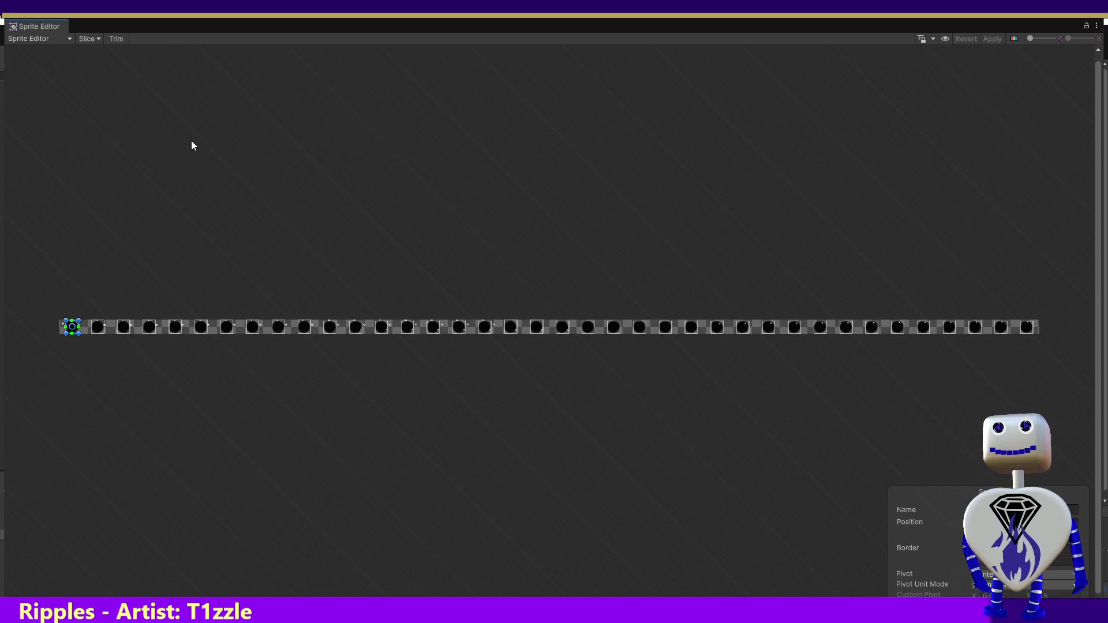
click(52, 38)
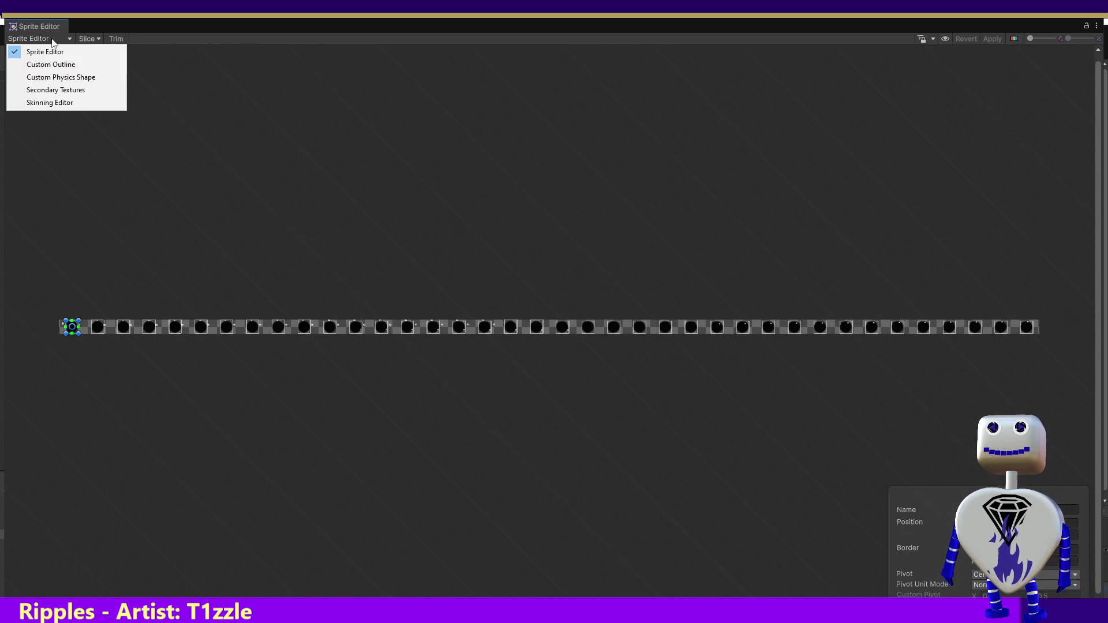
click(84, 38)
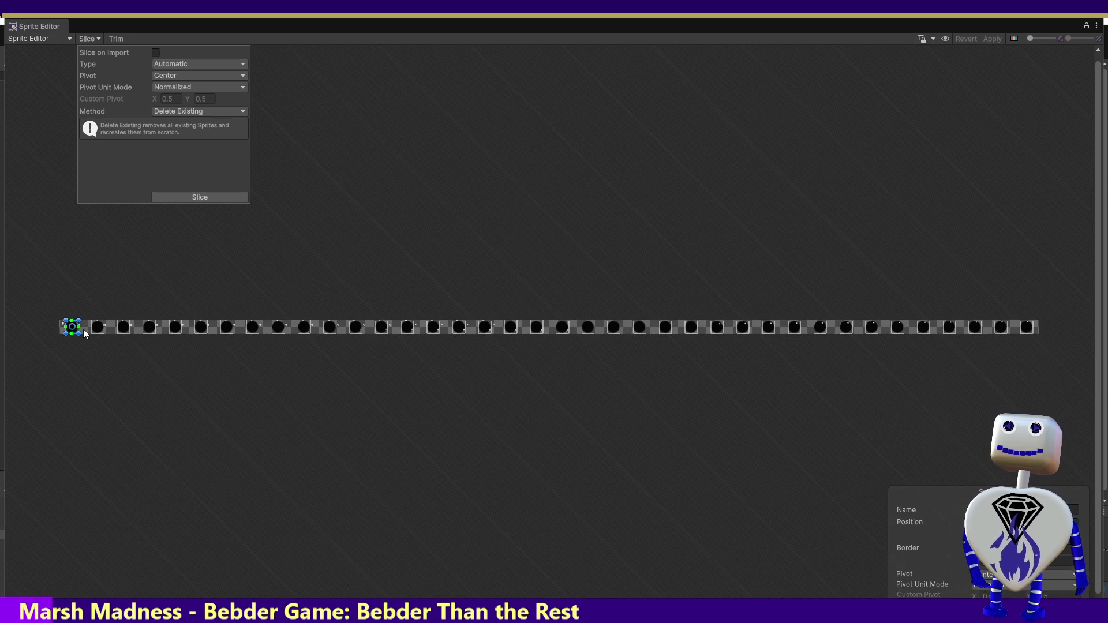
- Stretch the first frame's slice rectangle further left, then deselect it, leaving the edit unapplied
mouse_move(63, 334)
mouse_down()
mouse_move(50, 333)
mouse_move(85, 334)
mouse_up()
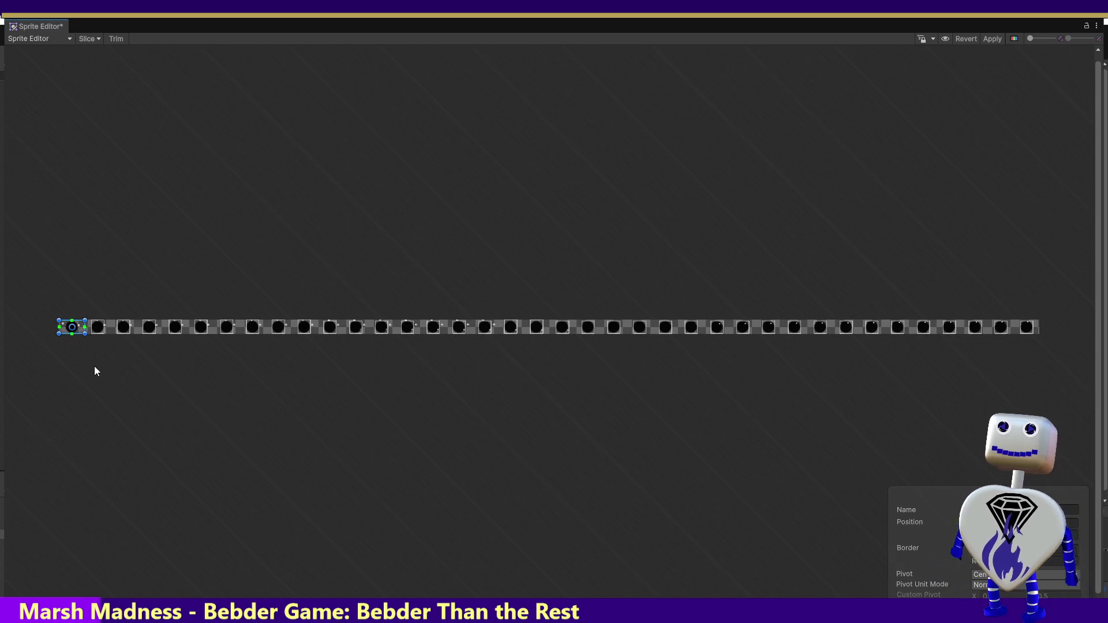
click(90, 39)
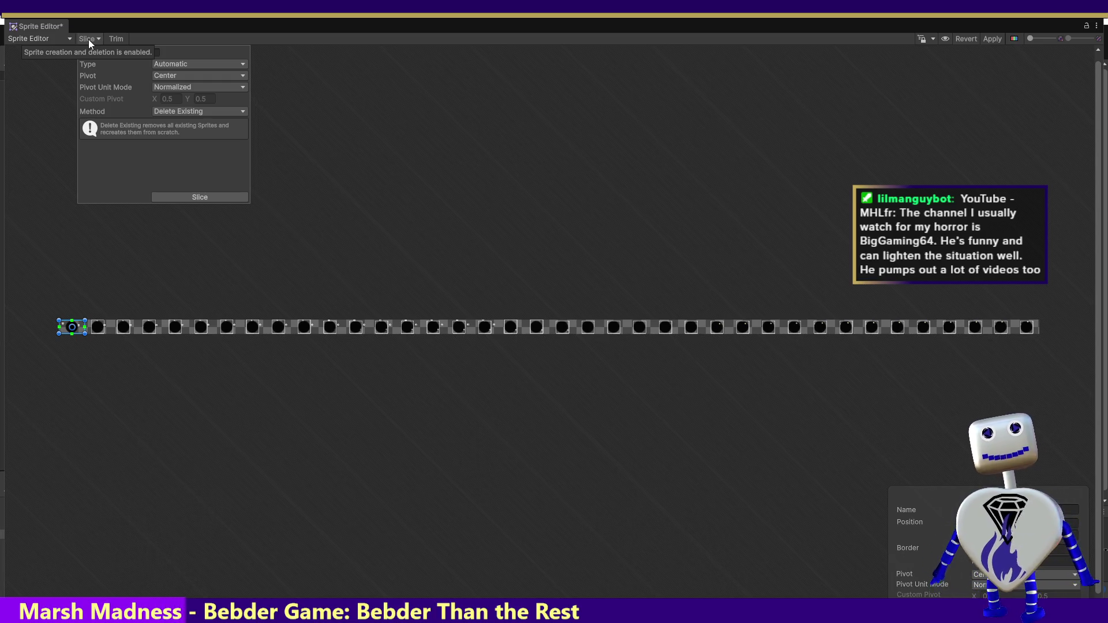
click(81, 327)
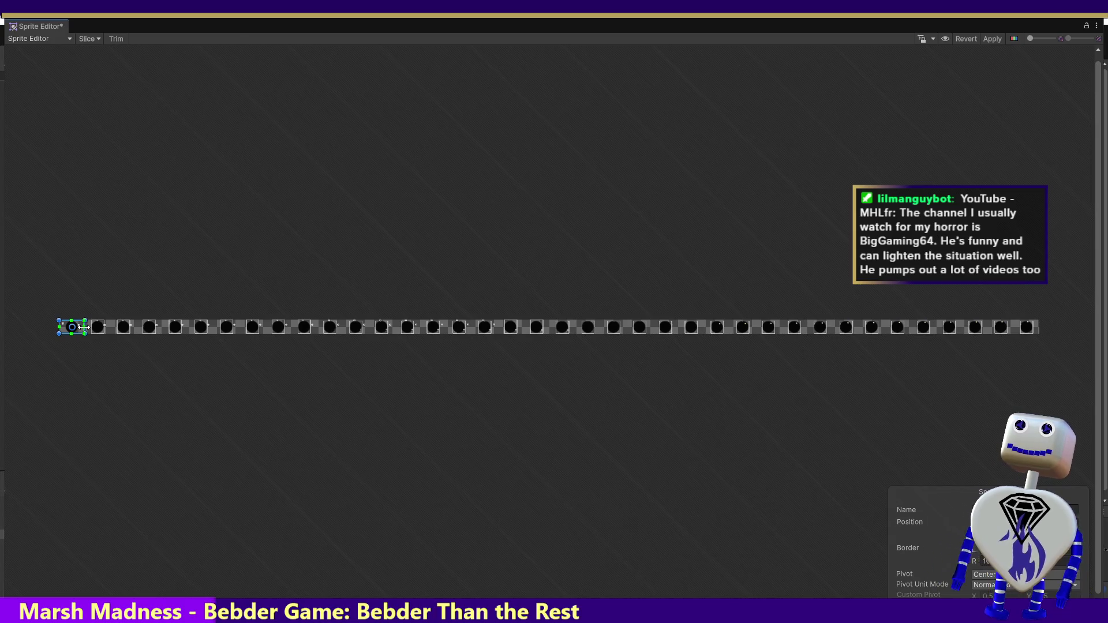
click(77, 386)
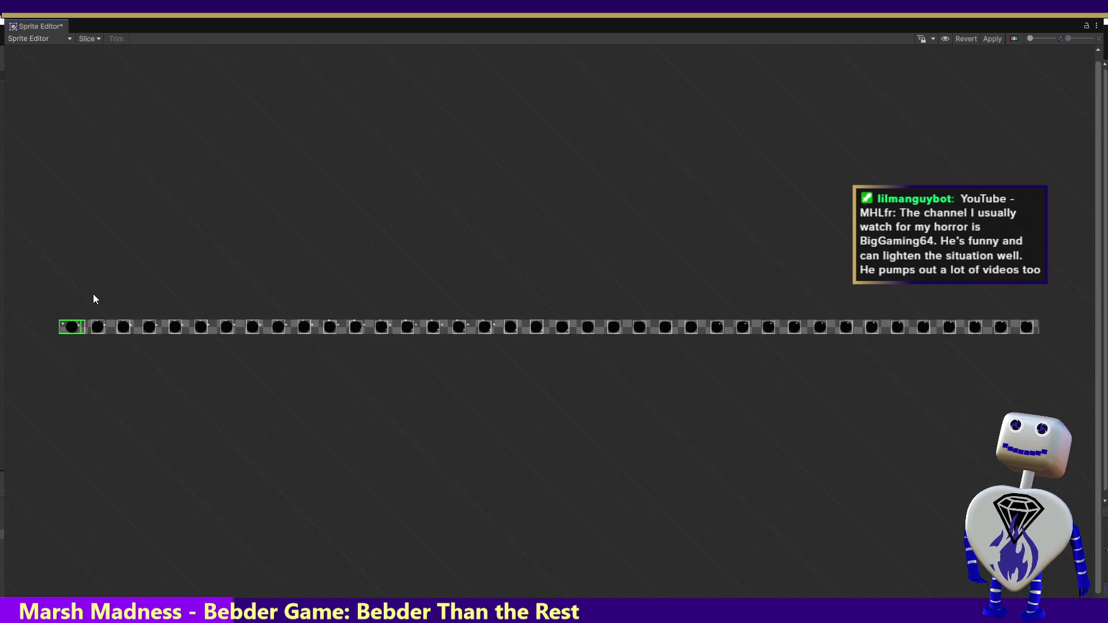
- Slice the Dark Sun sheet as Automatic with Center pivot and Delete Existing
click(88, 40)
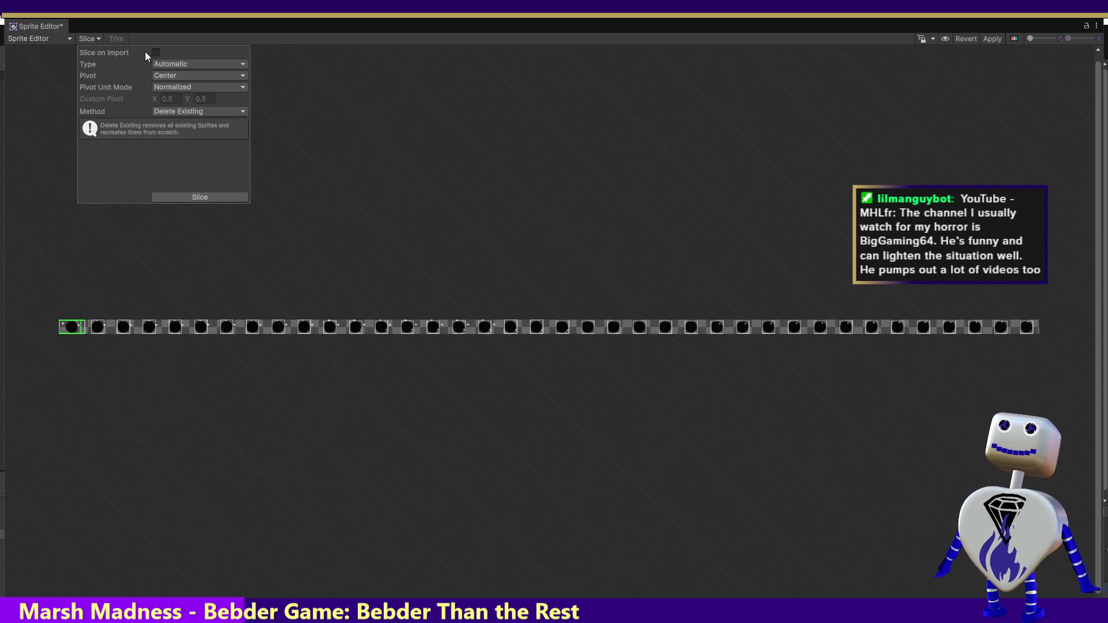
click(170, 76)
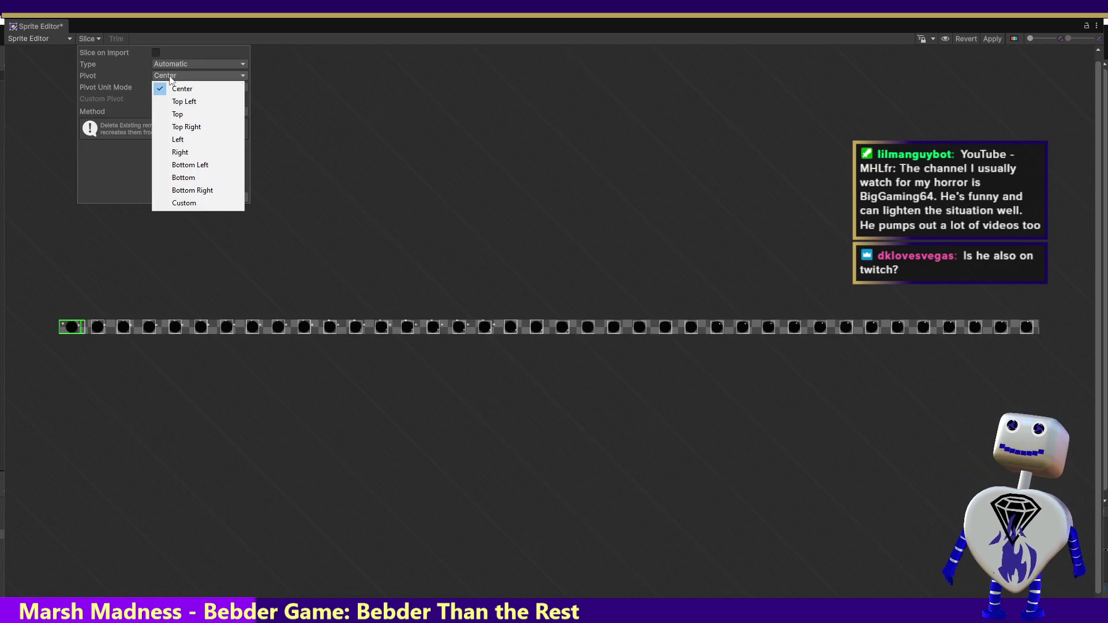
click(170, 64)
click(169, 64)
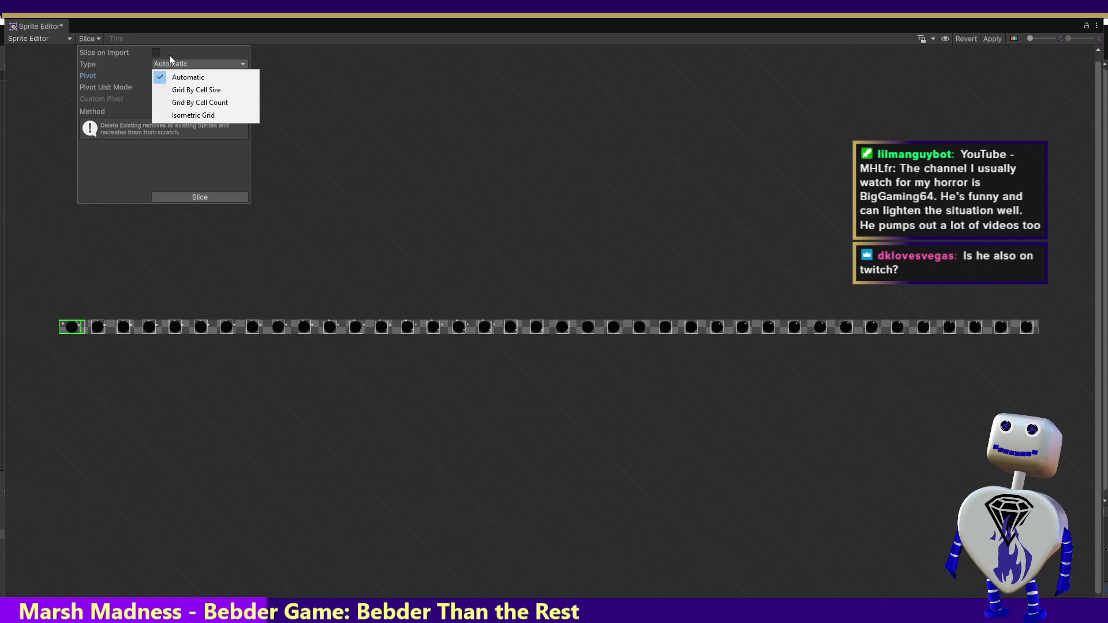
click(170, 57)
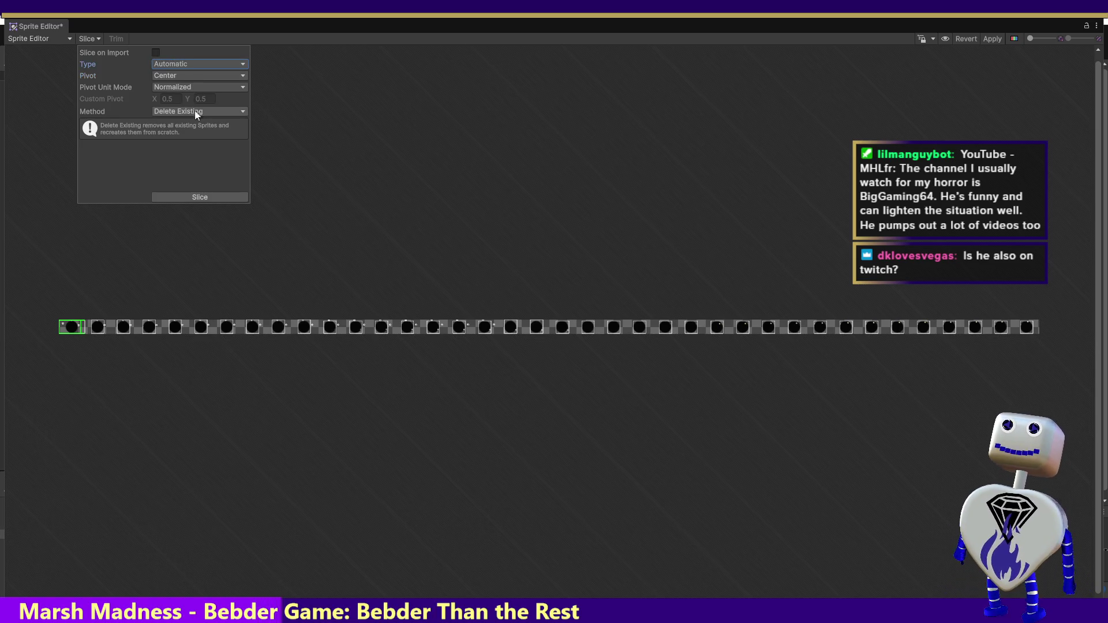
click(202, 198)
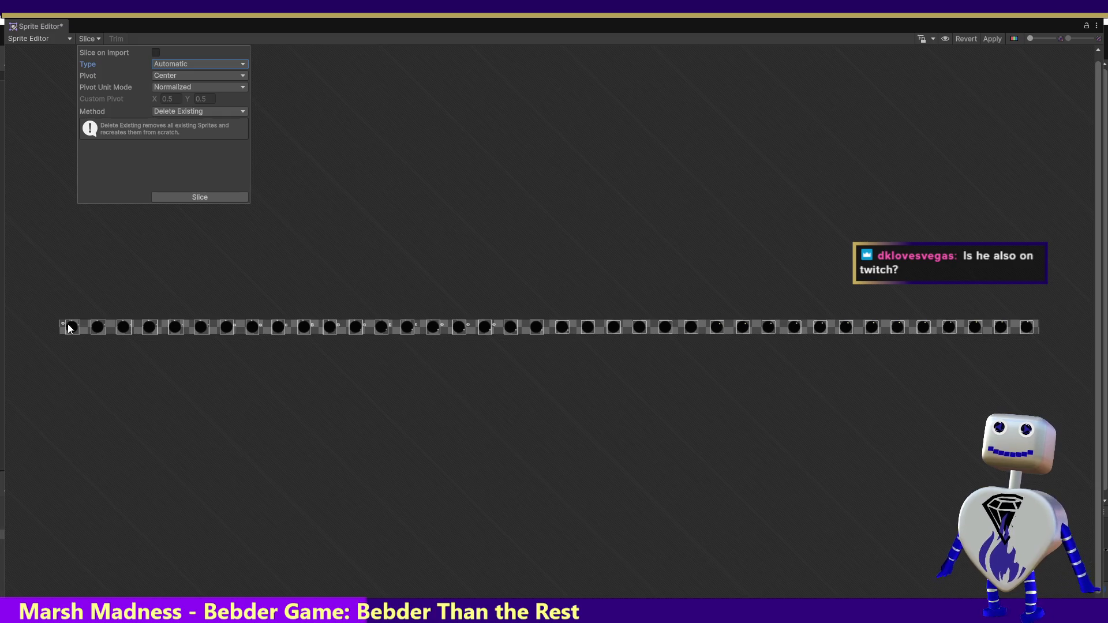
- Reopen the slicing settings with the list of slice types showing
click(86, 39)
click(85, 39)
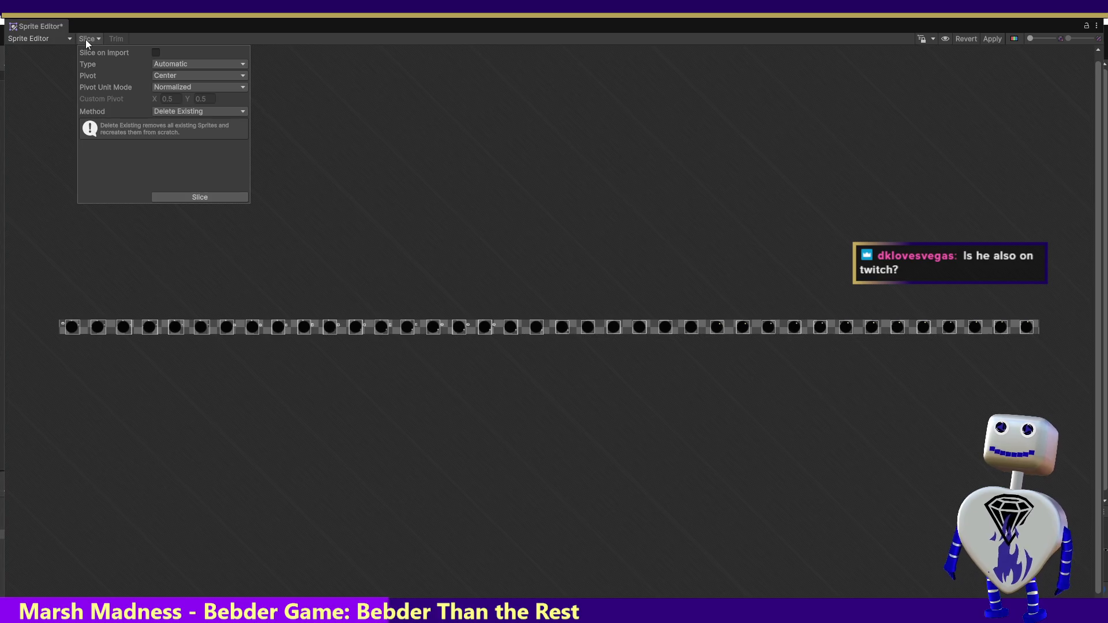
click(187, 64)
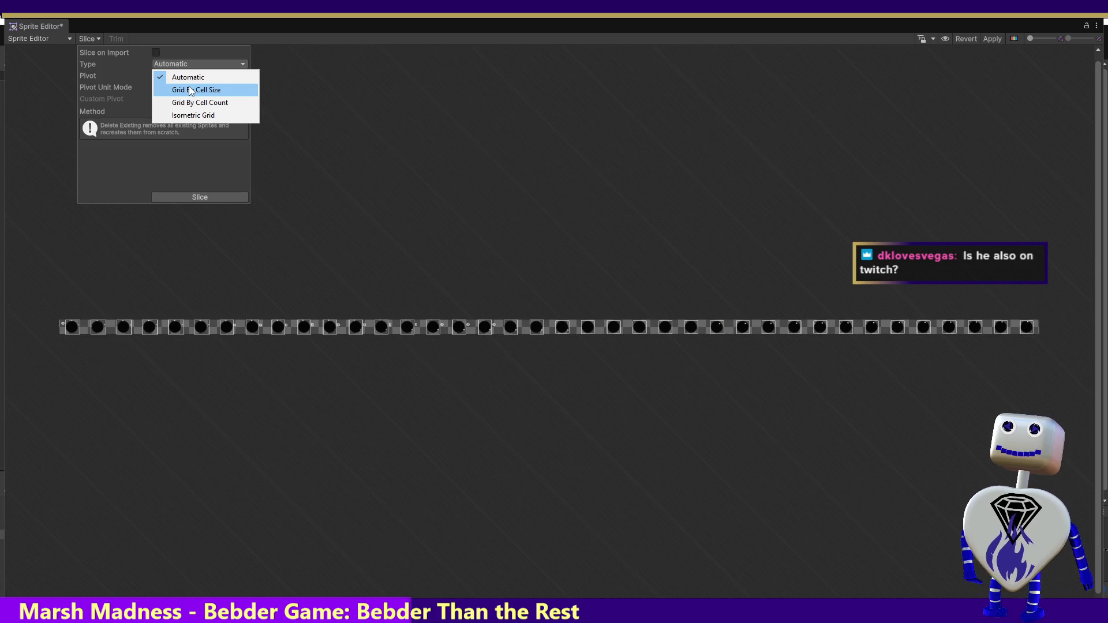
- Switch slicing to Grid By Cell Size and try cell values of 100 and 120 pixels
click(191, 91)
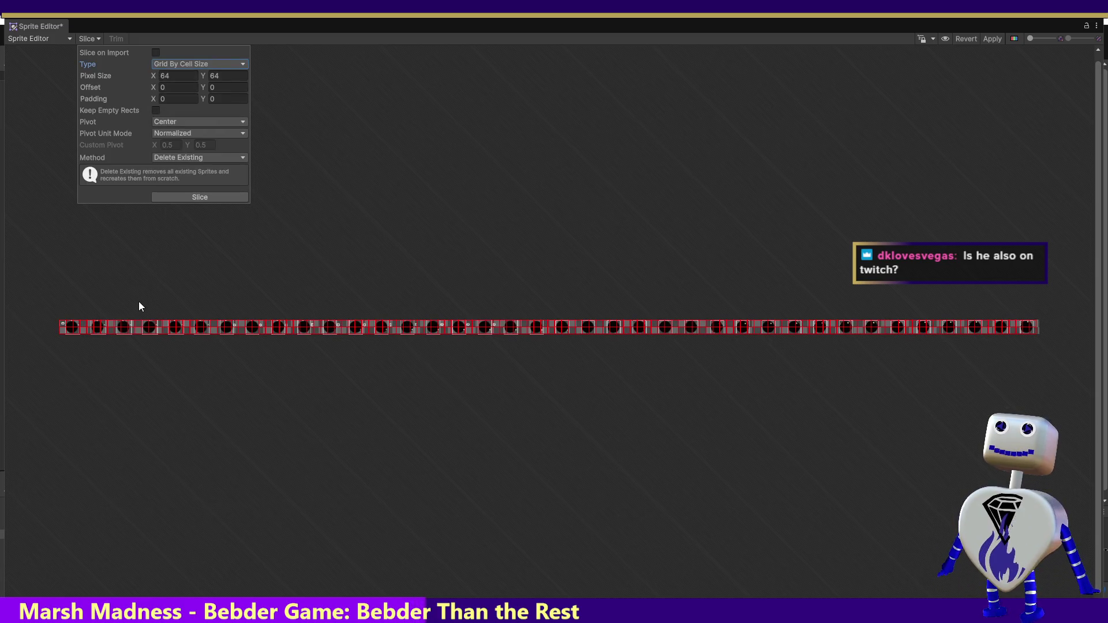
click(180, 78)
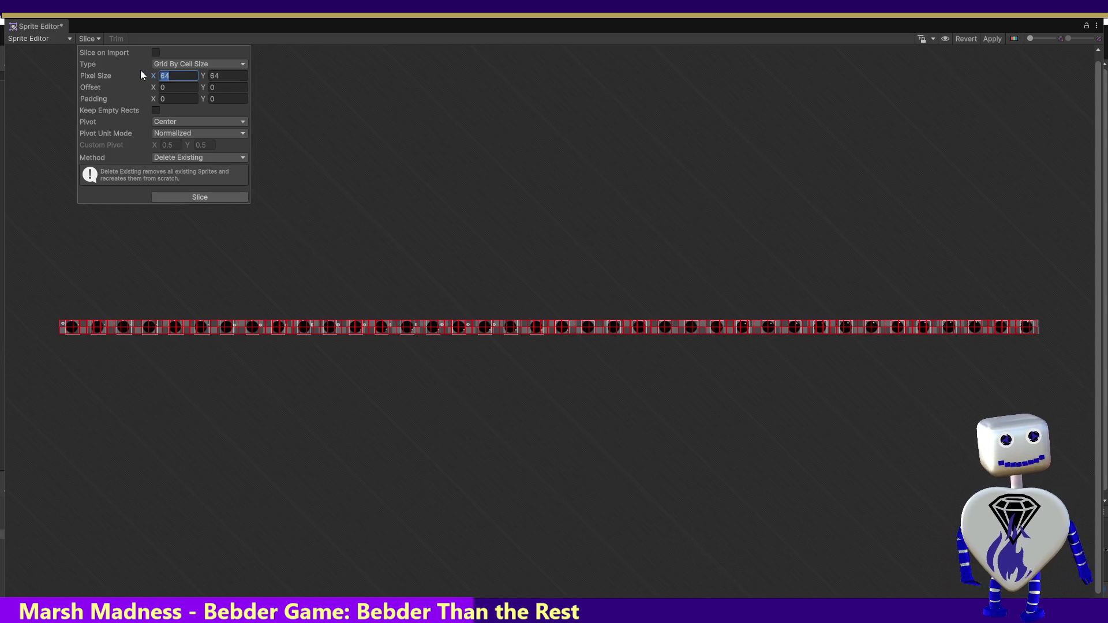
text(100)
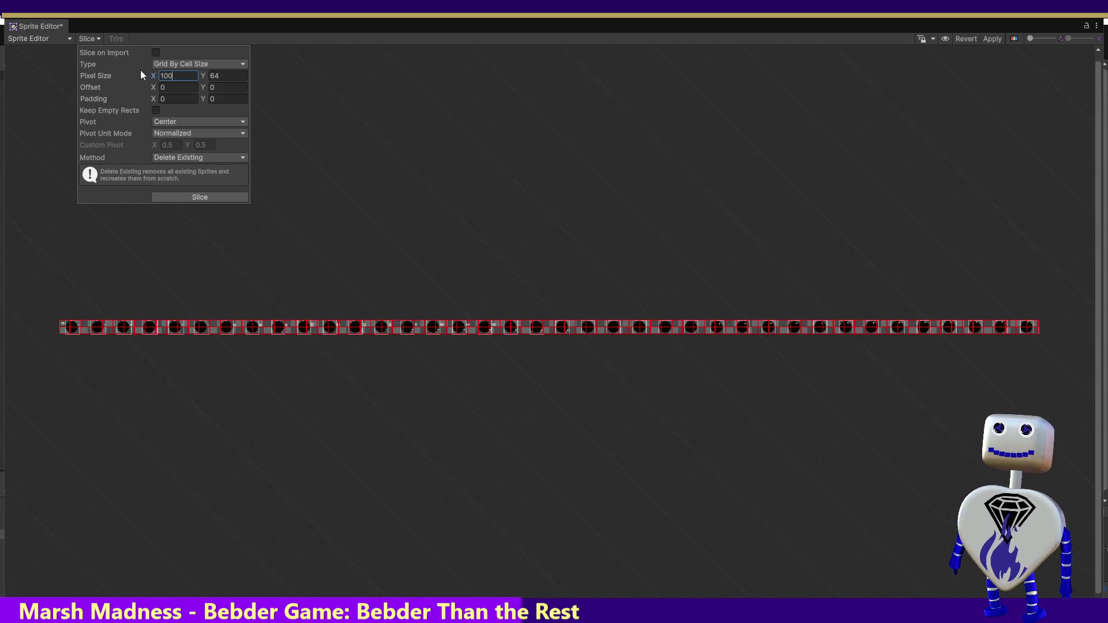
click(218, 75)
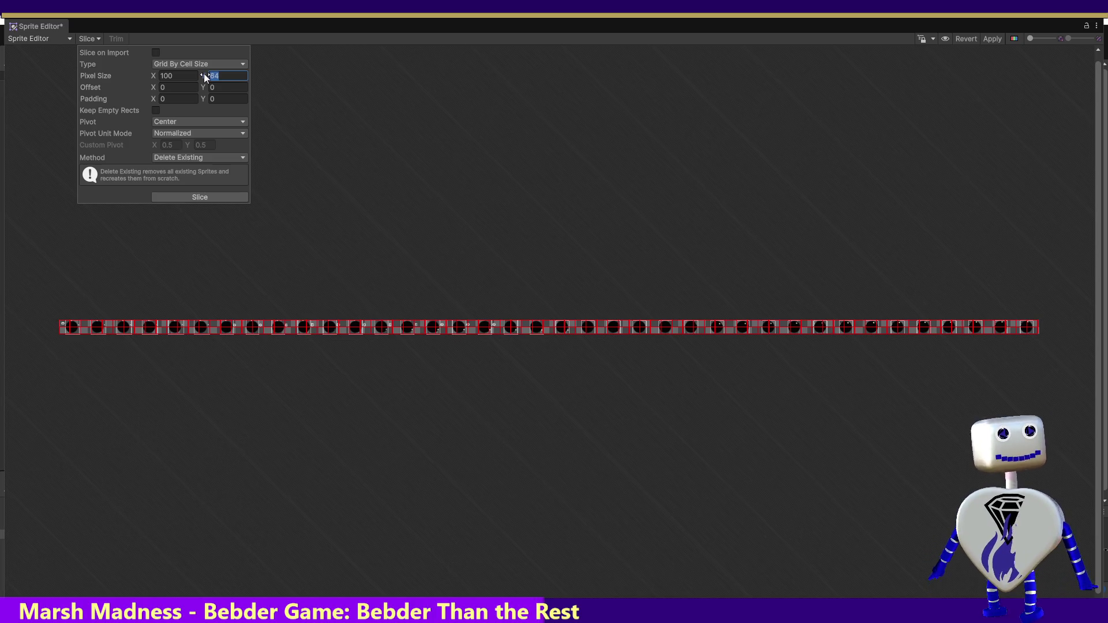
text(100)
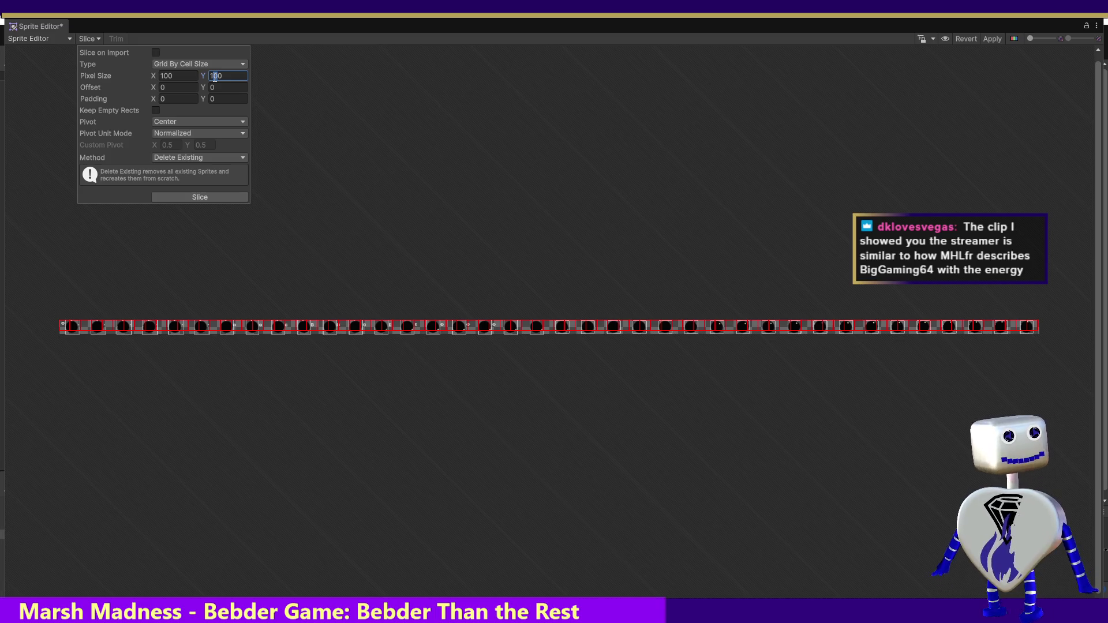
text(12)
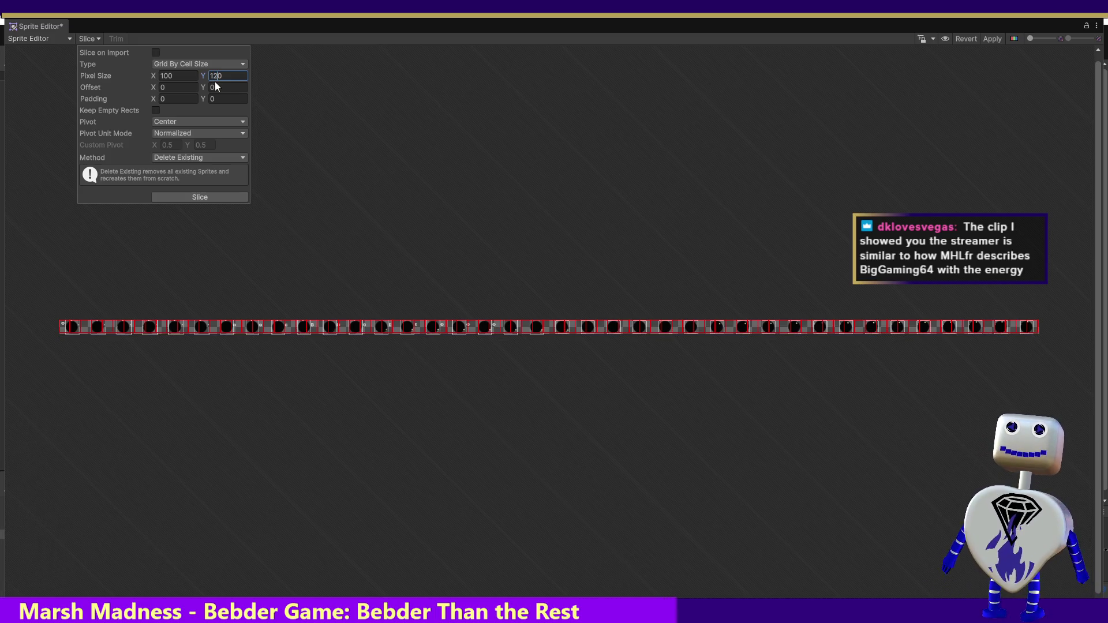
text(0)
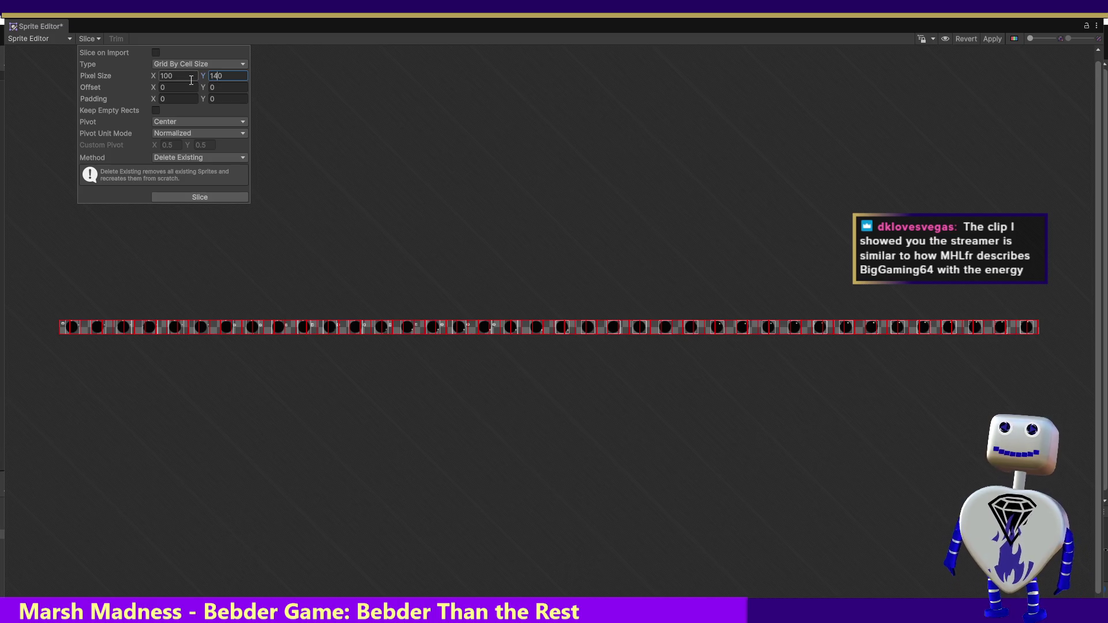
- Change the cell width from 140 to 160, then 180, and close the settings without slicing
click(166, 76)
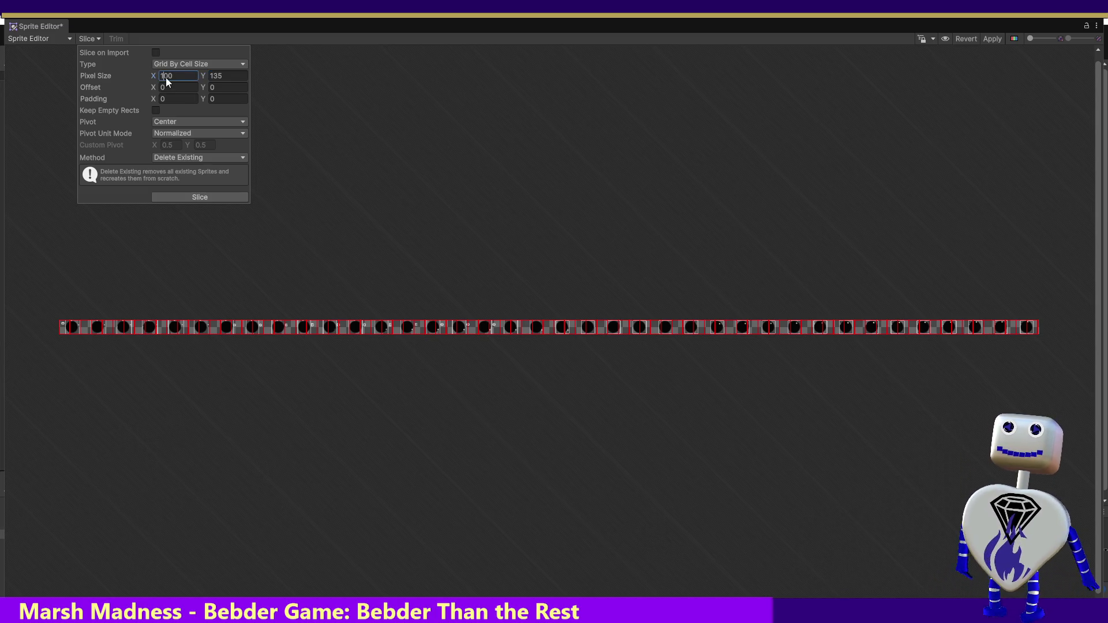
text(140)
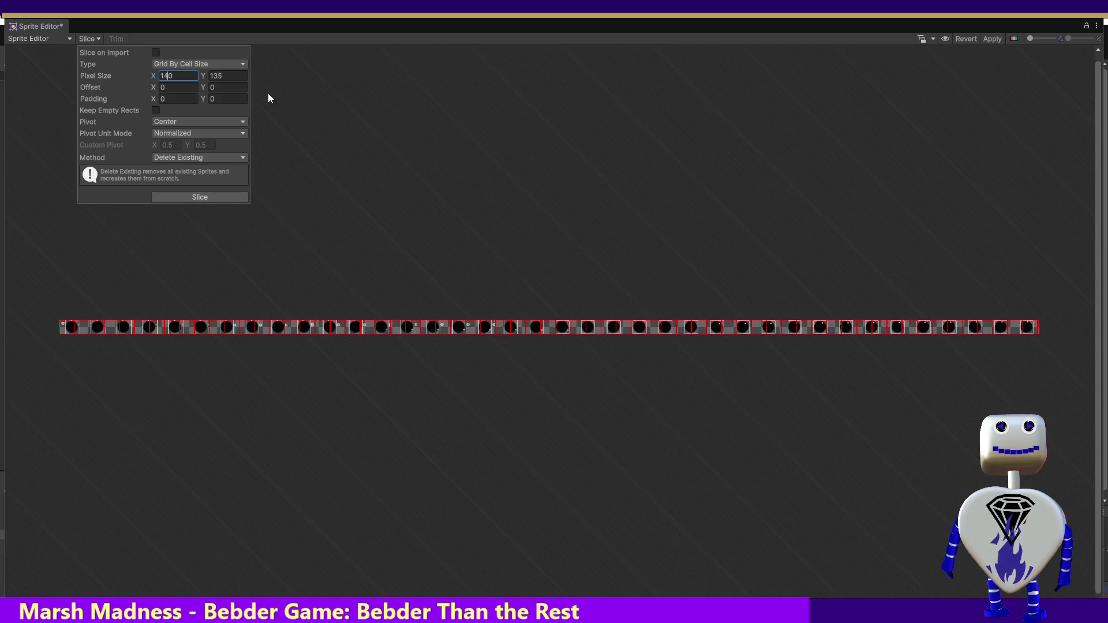
drag(160, 76, 166, 76)
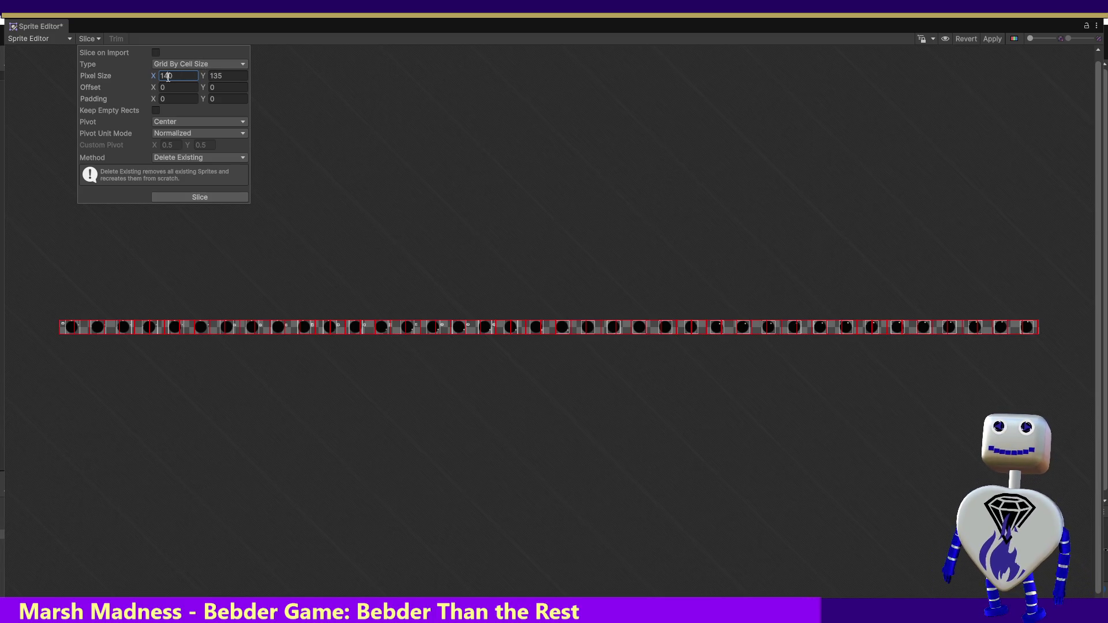
text(16)
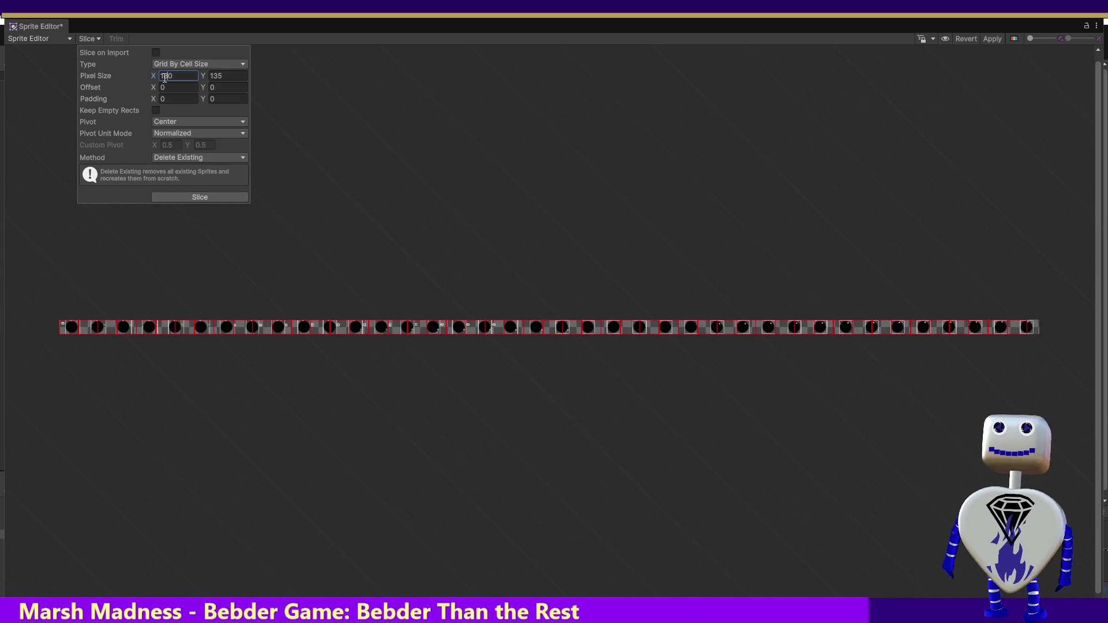
key(BackSpace)
text(8)
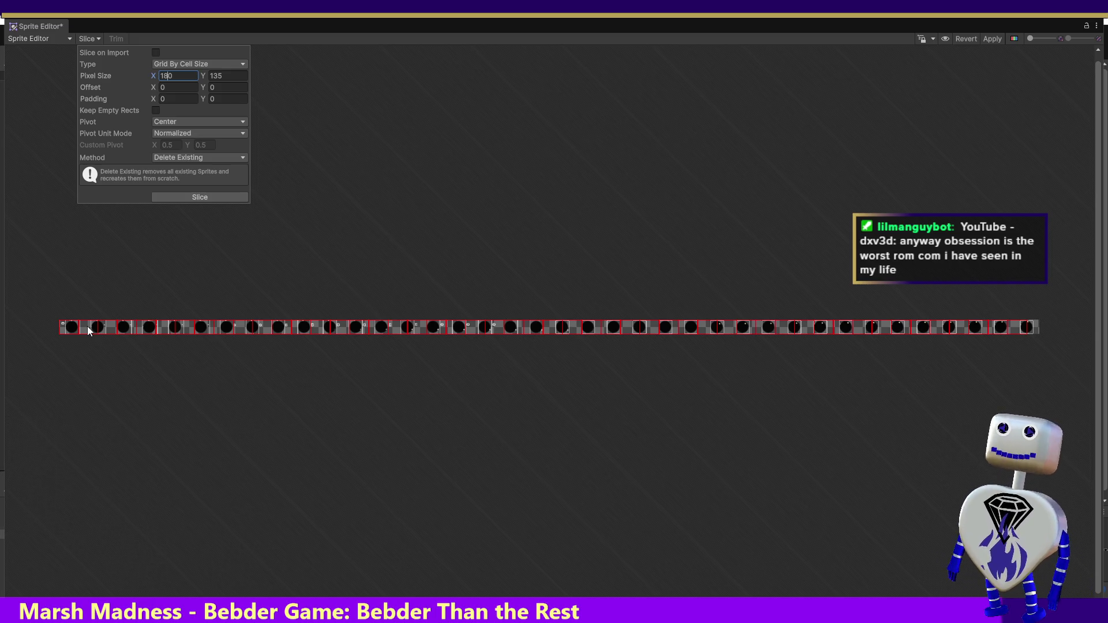
key(Escape)
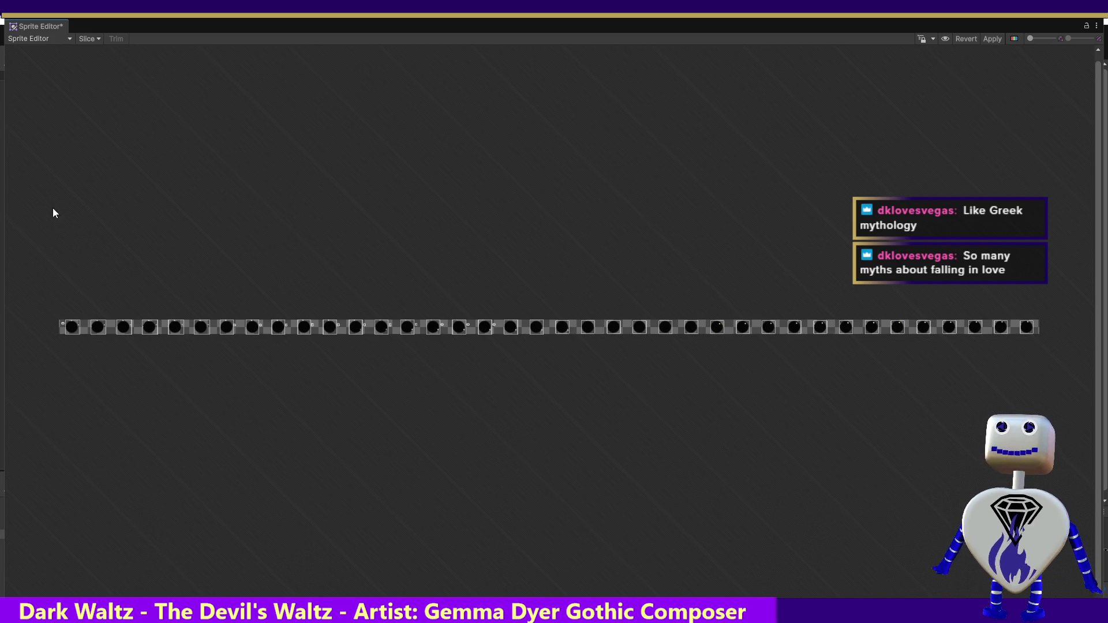
- Preview a 200-pixel grid cell width, then set the width back to 180
click(94, 39)
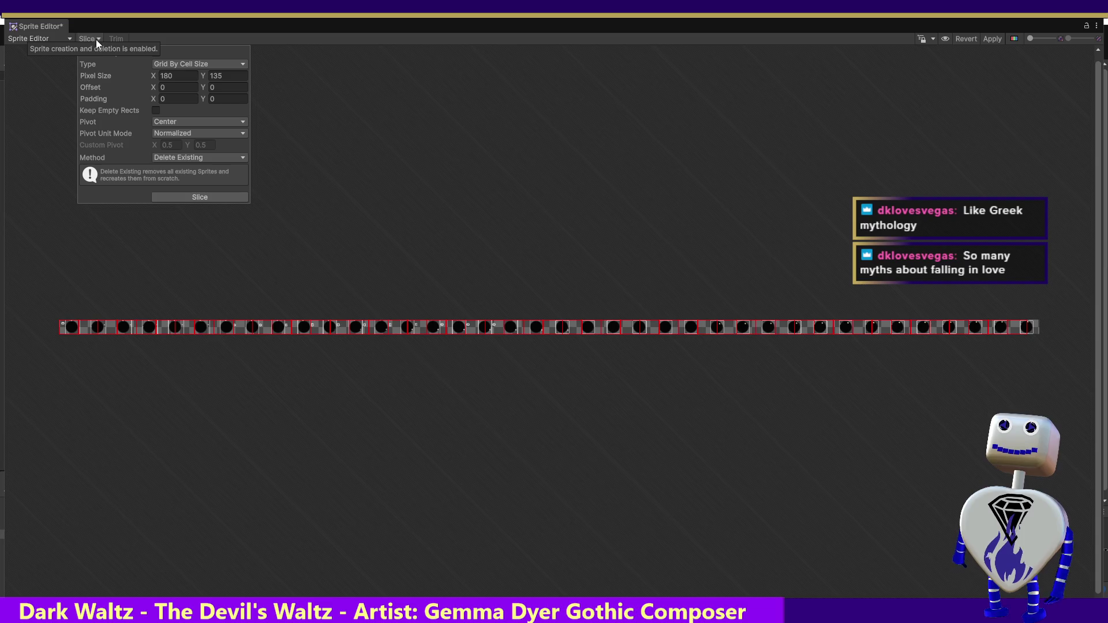
click(182, 78)
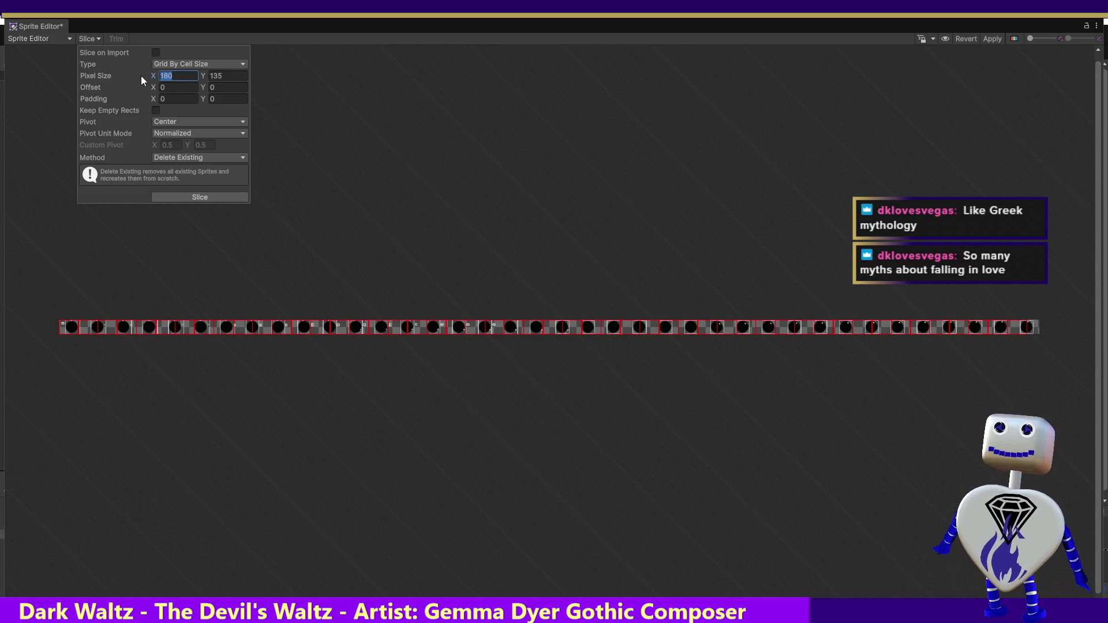
text(200)
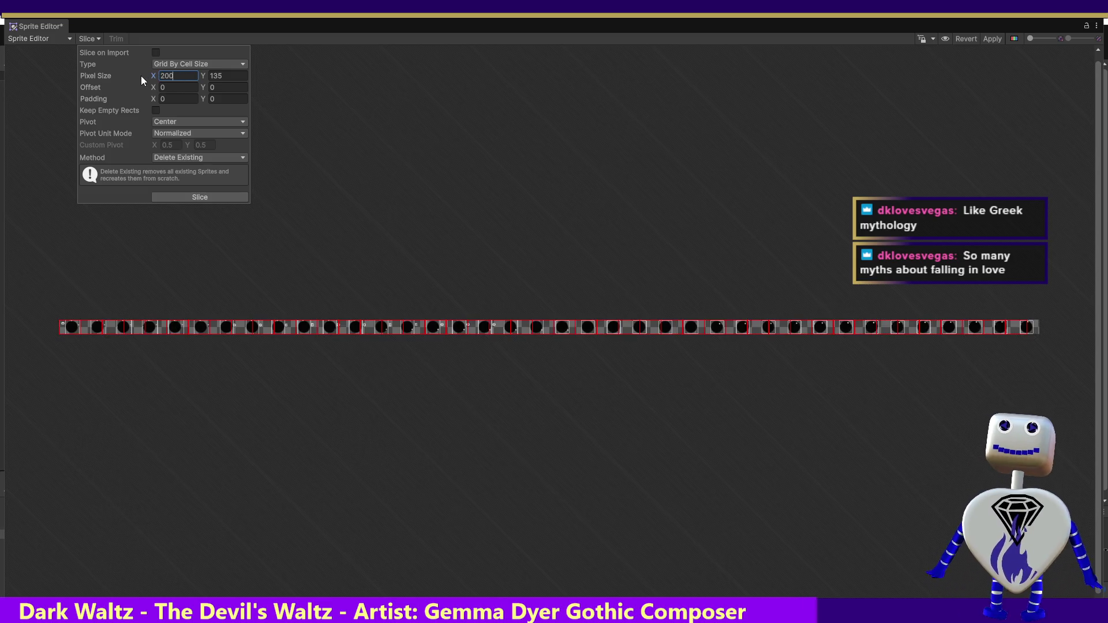
key(Tab)
key(shift+Tab)
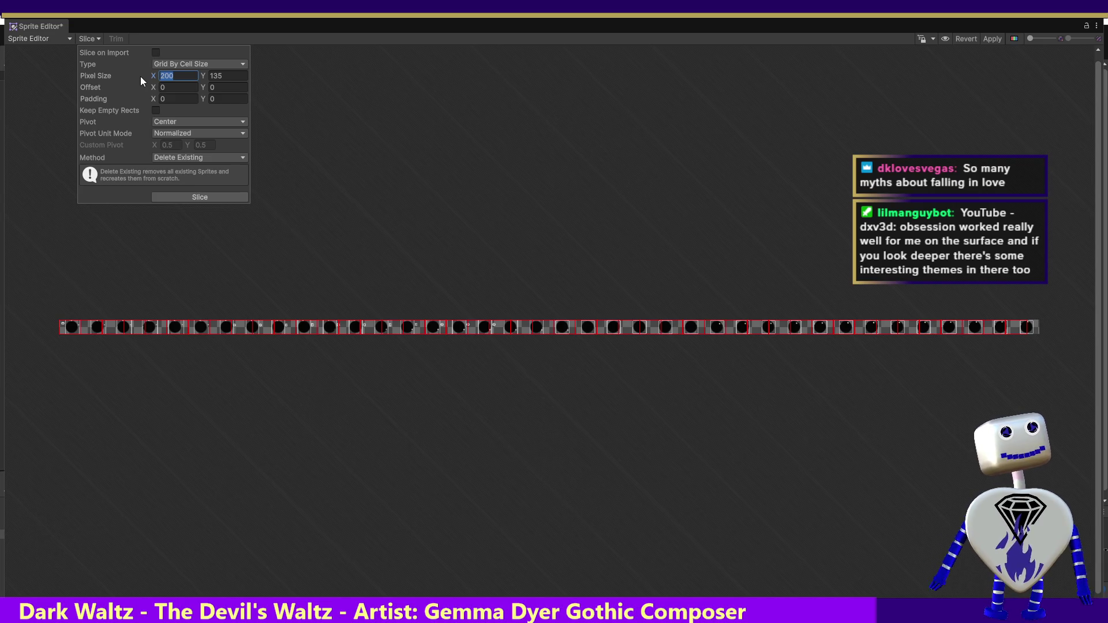
text(180)
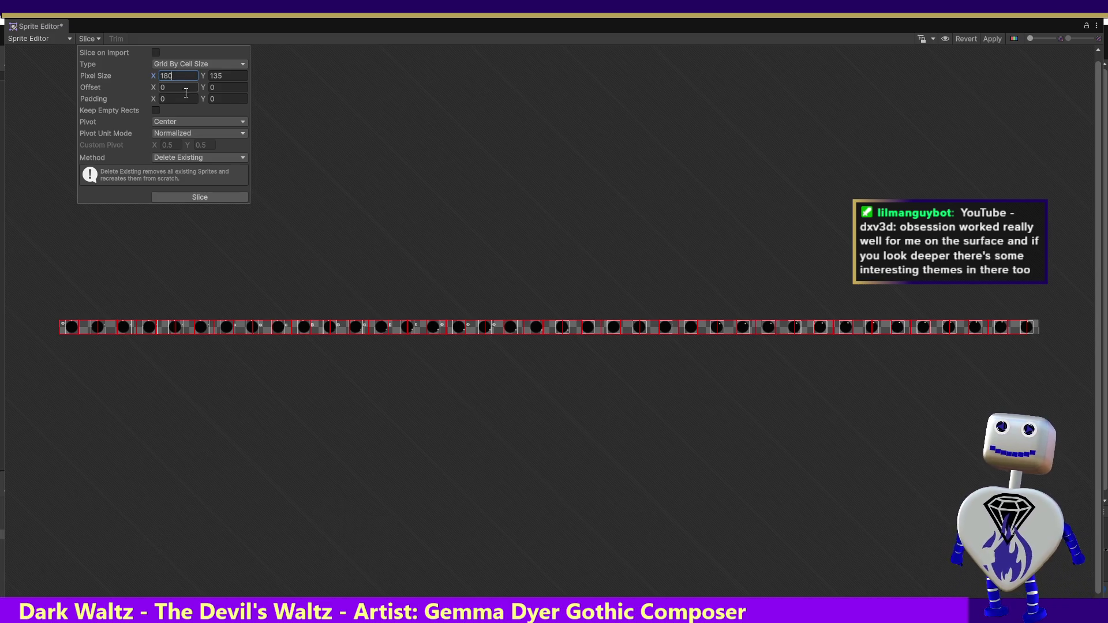
- Try cell widths of 60, 80 and 100, then settle on a 32-pixel cell width preview
drag(182, 78, 137, 72)
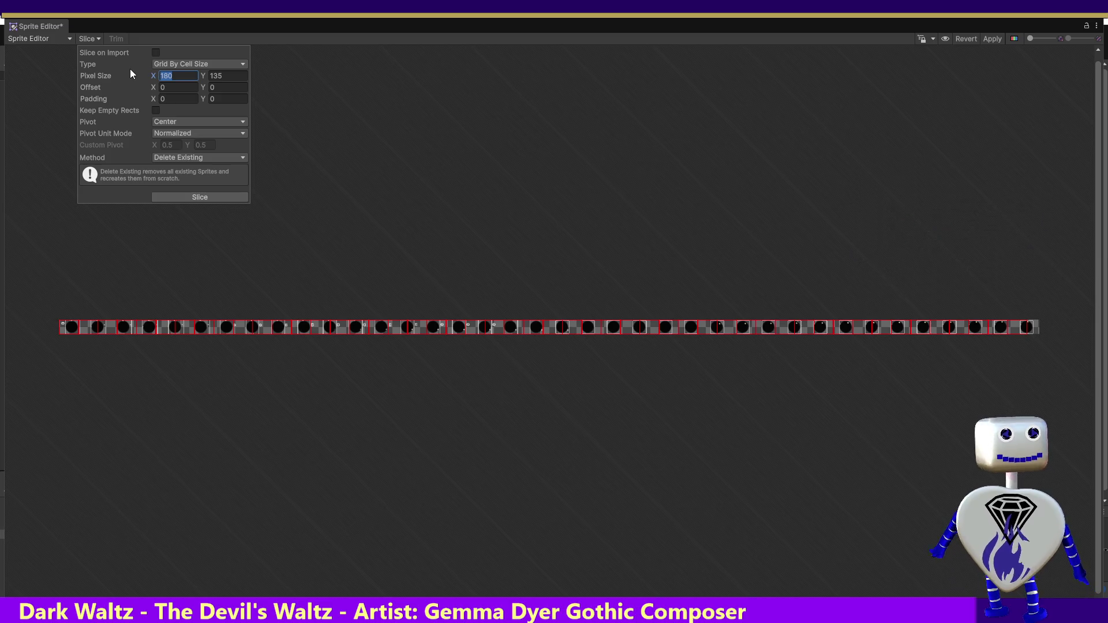
text(60)
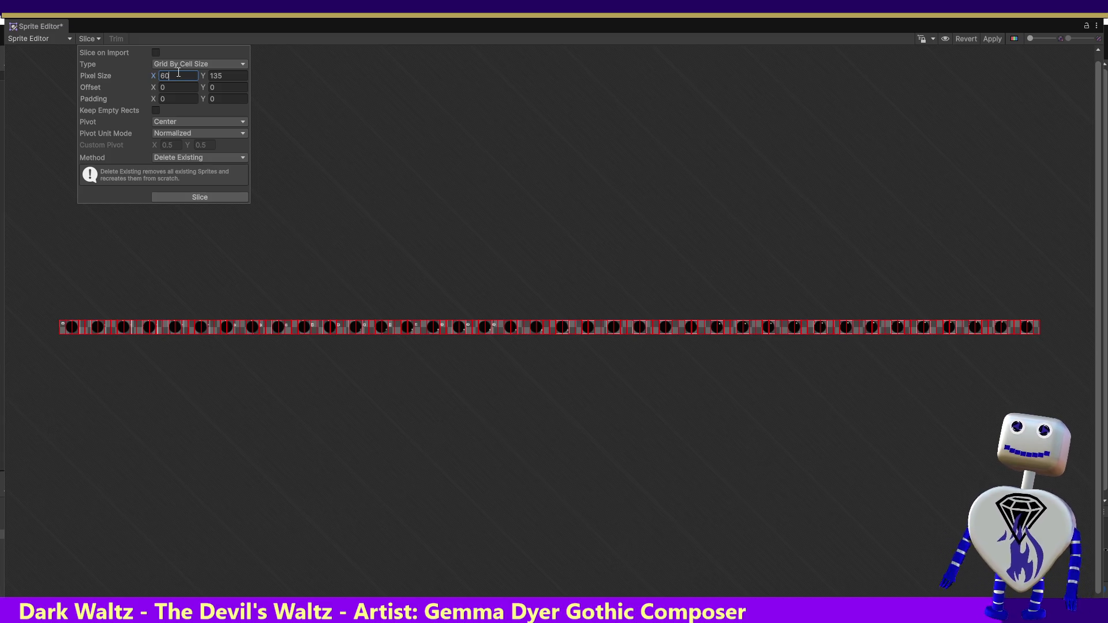
text(80)
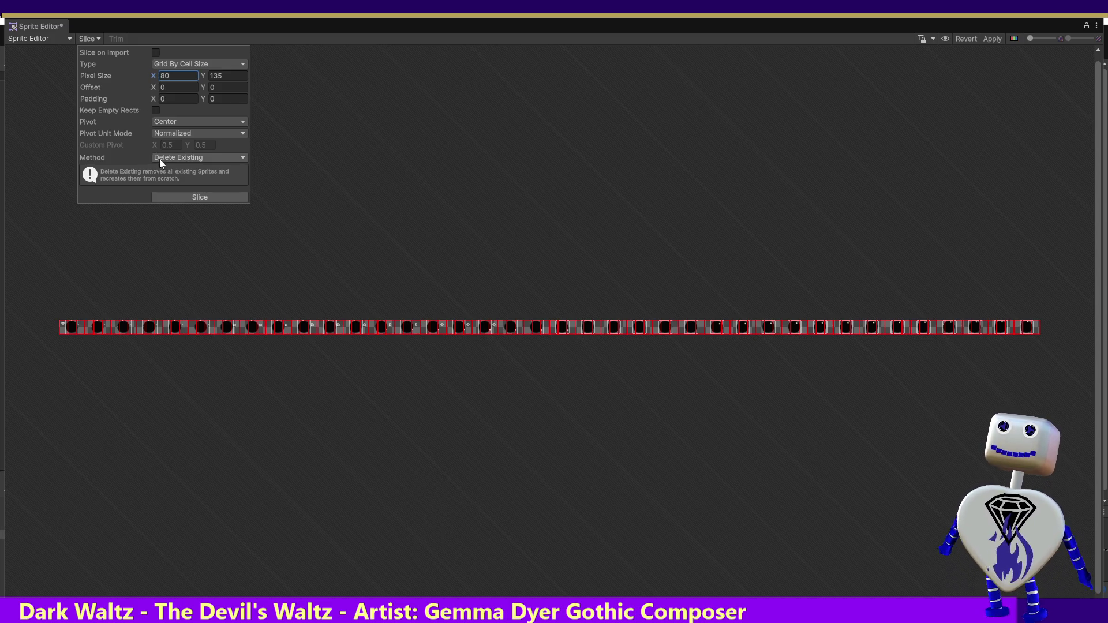
double_click(164, 75)
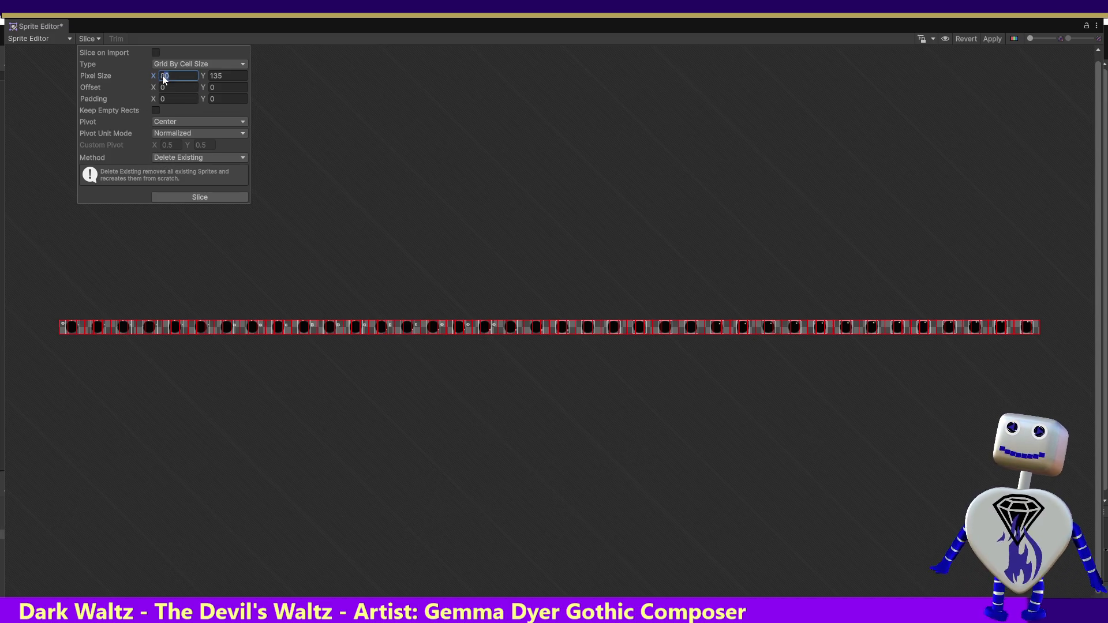
text(100)
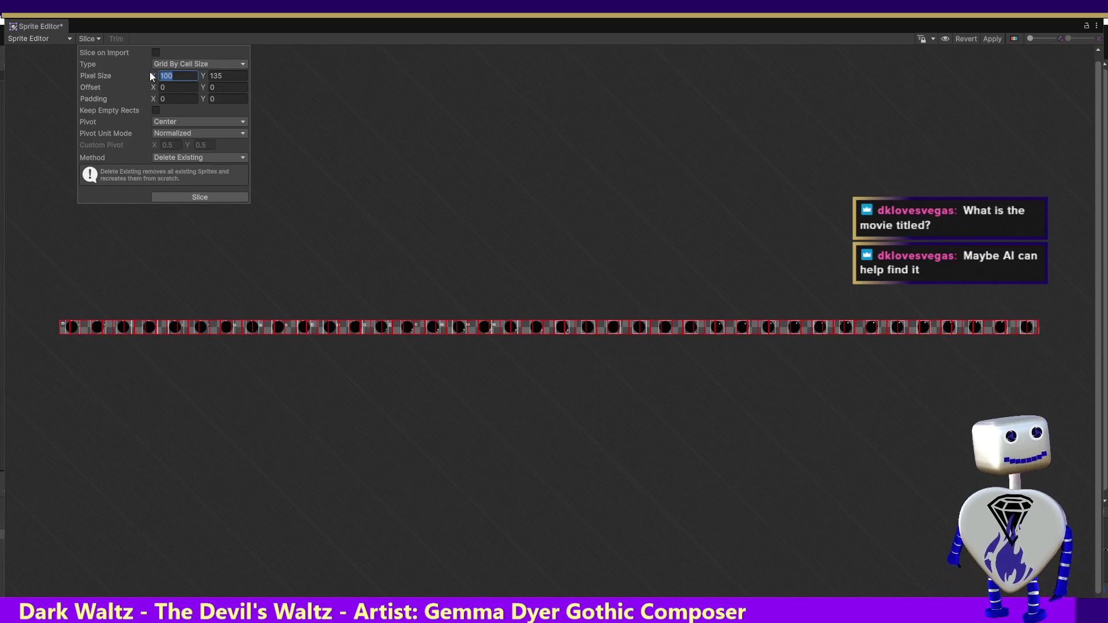
text(32)
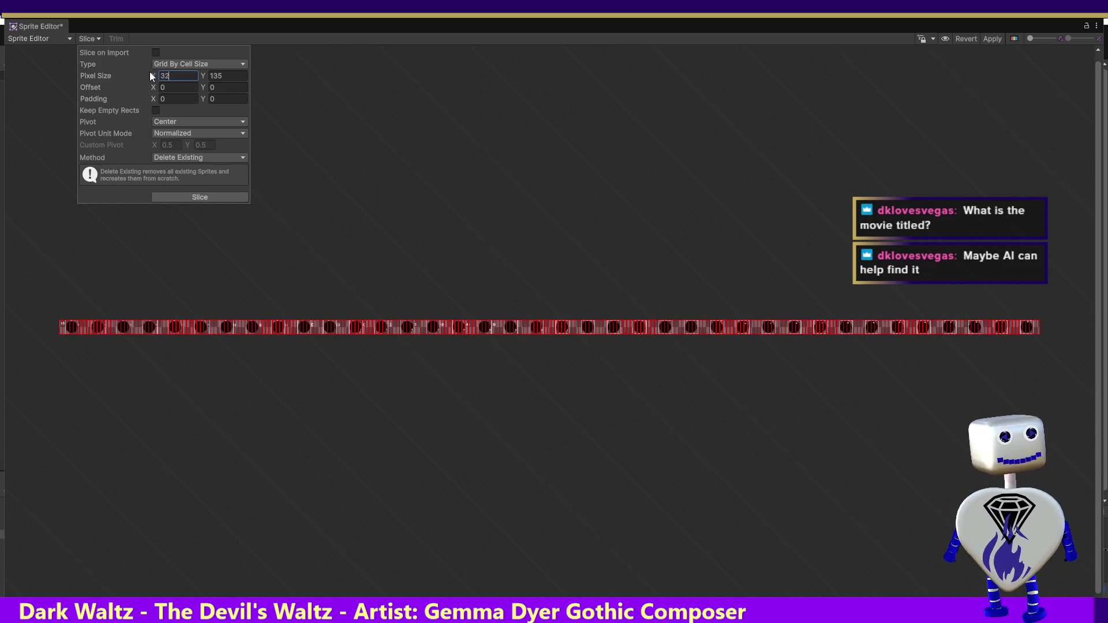
click(187, 64)
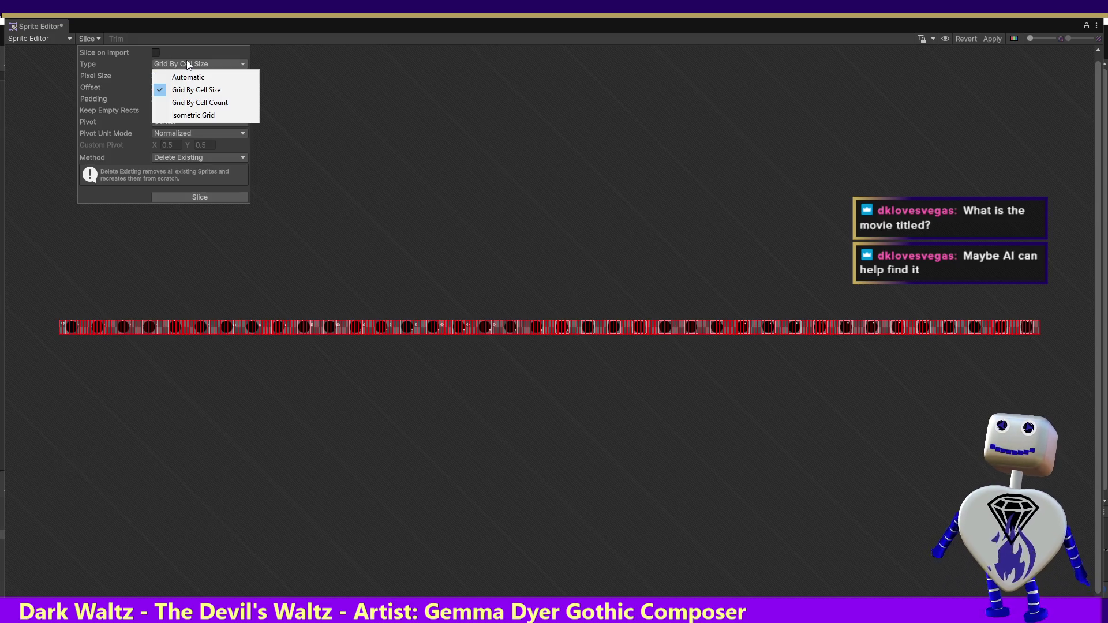
click(192, 76)
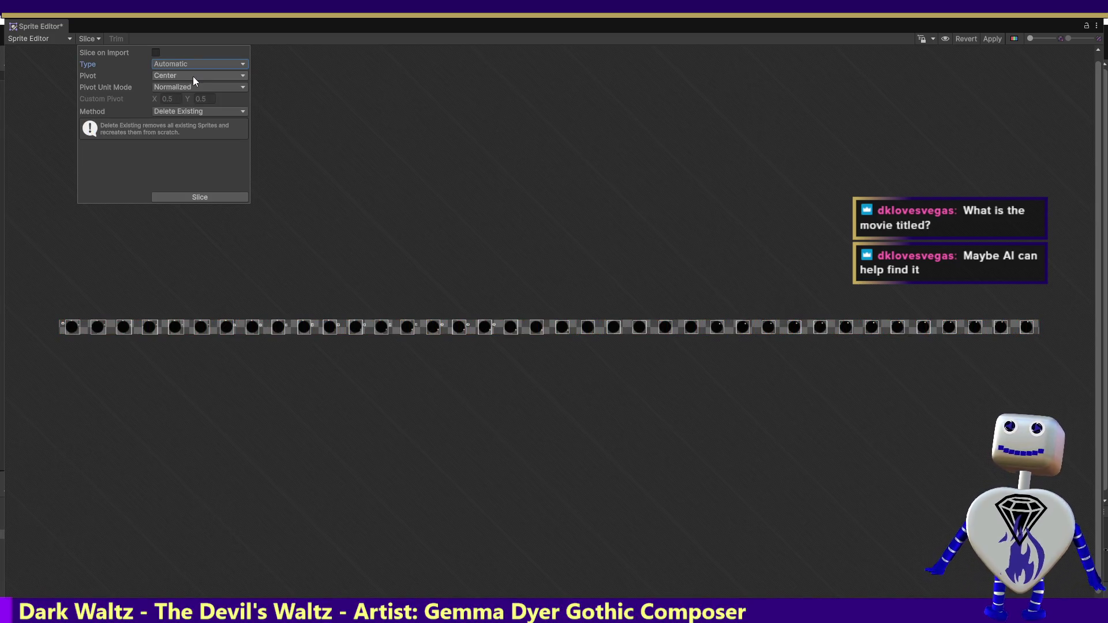
click(184, 64)
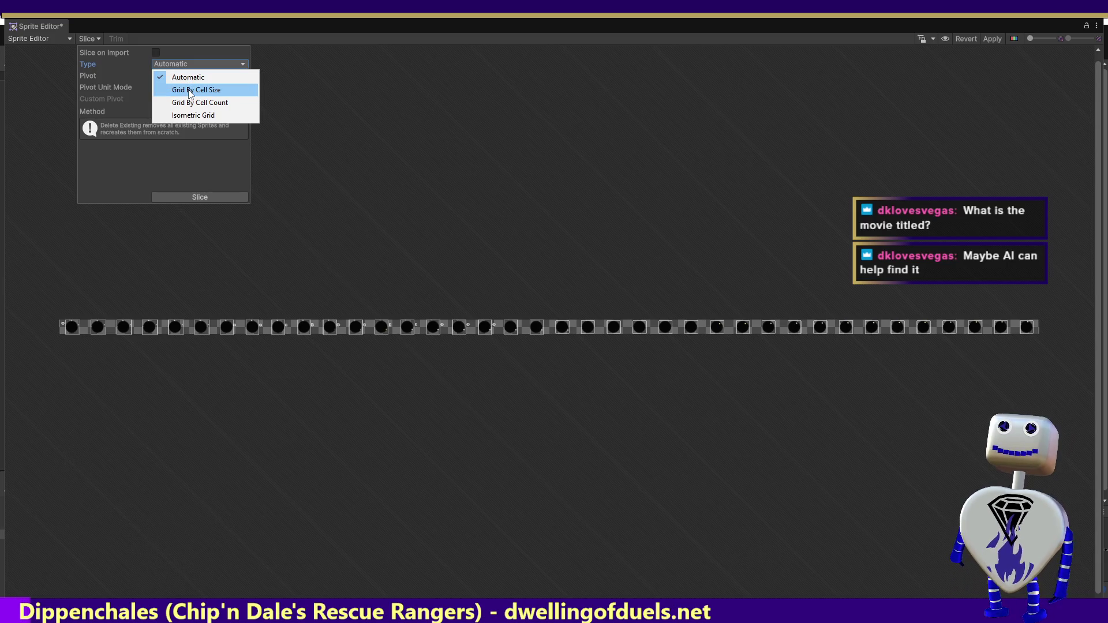
click(191, 91)
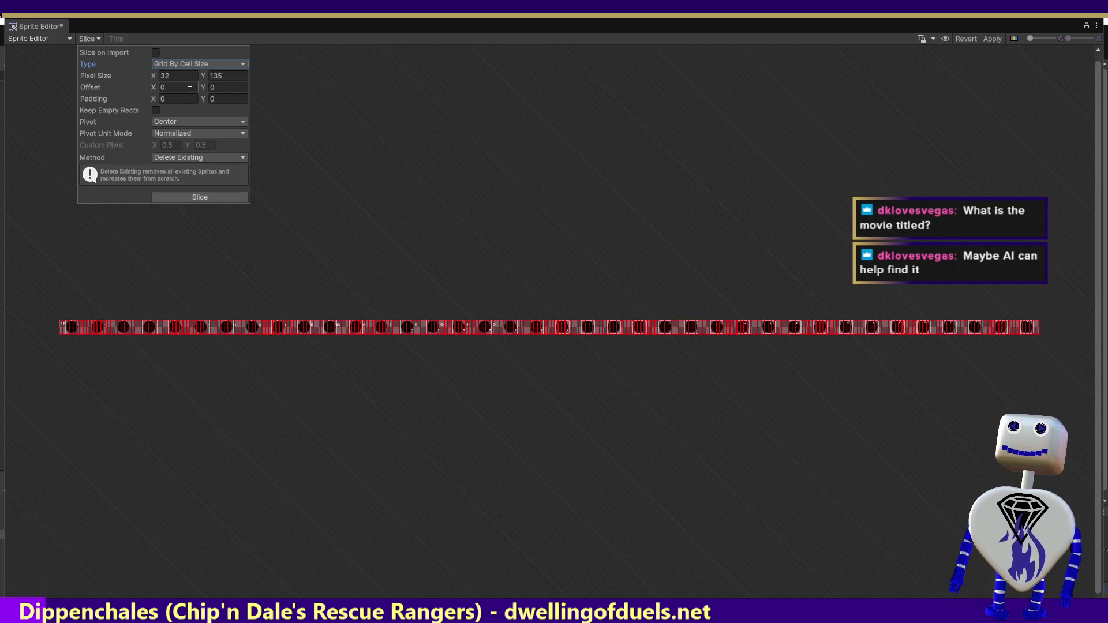
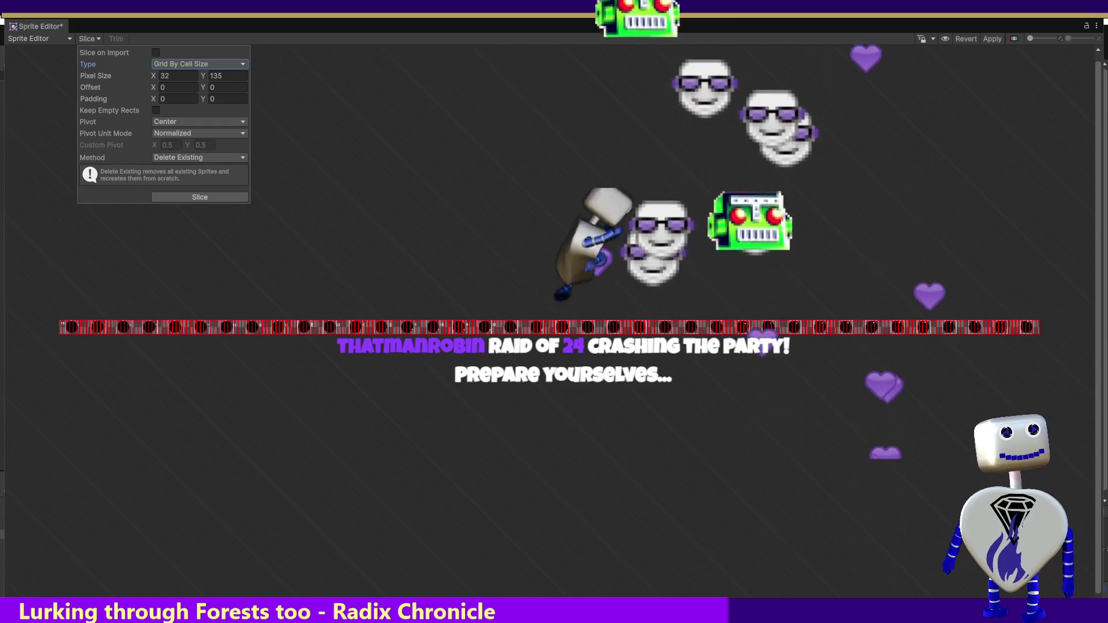
- Cancel the pending grid slice of the Dark Sun strip without slicing
key(Escape)
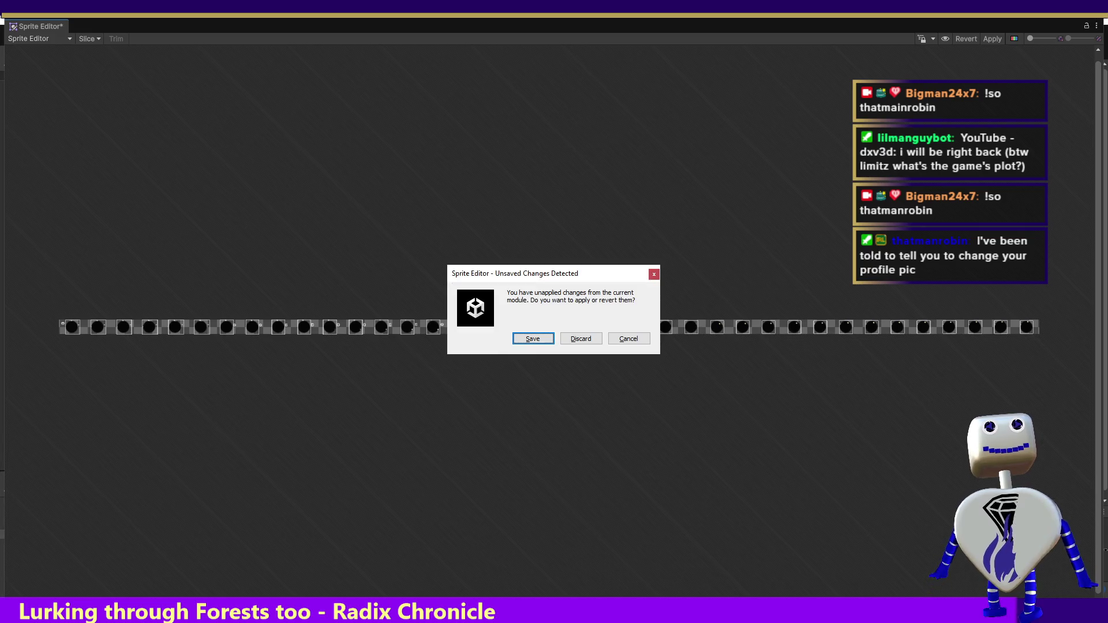
- Answer the unsaved-changes prompt to close the Sprite Editor and return to the Celestial Crash title menu
click(583, 339)
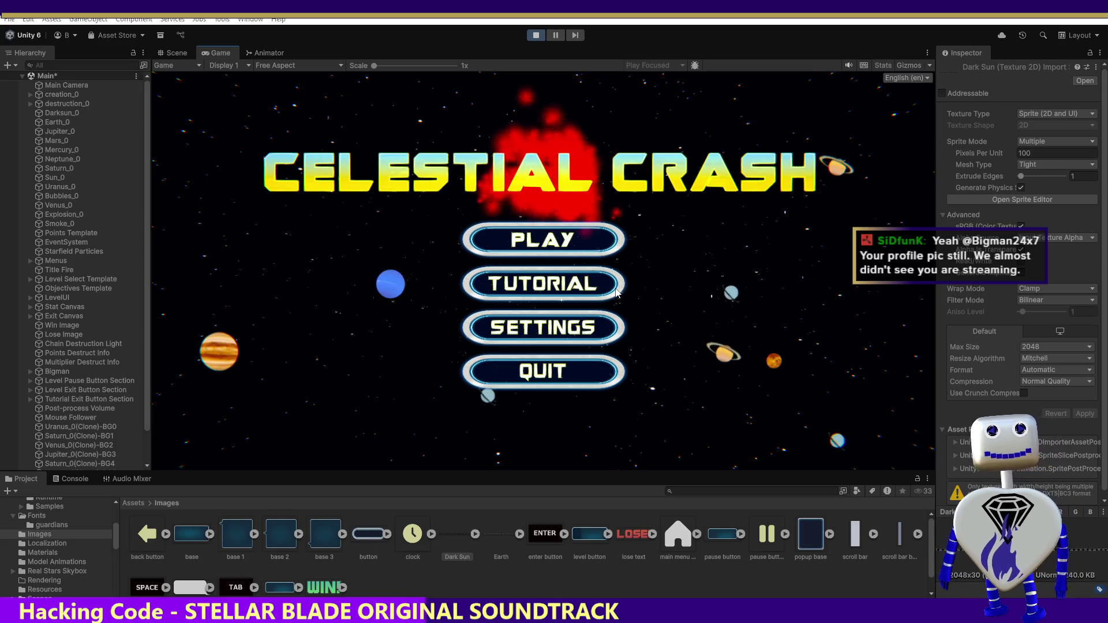
- Start the Skill Challenge level from the game menu and crash a planet cluster for points
click(531, 250)
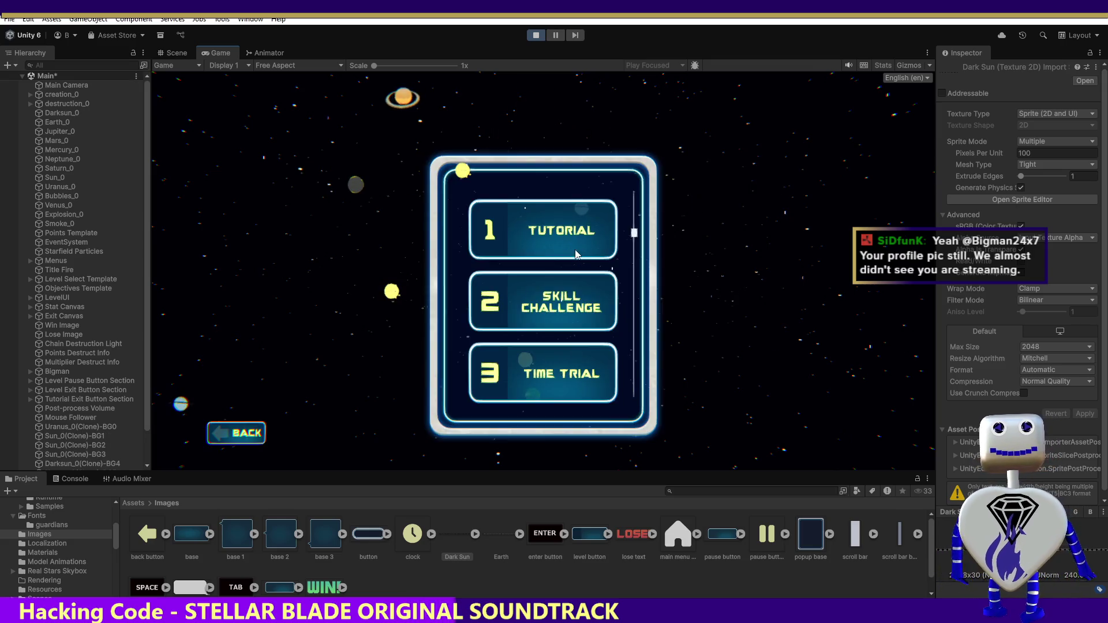
click(542, 313)
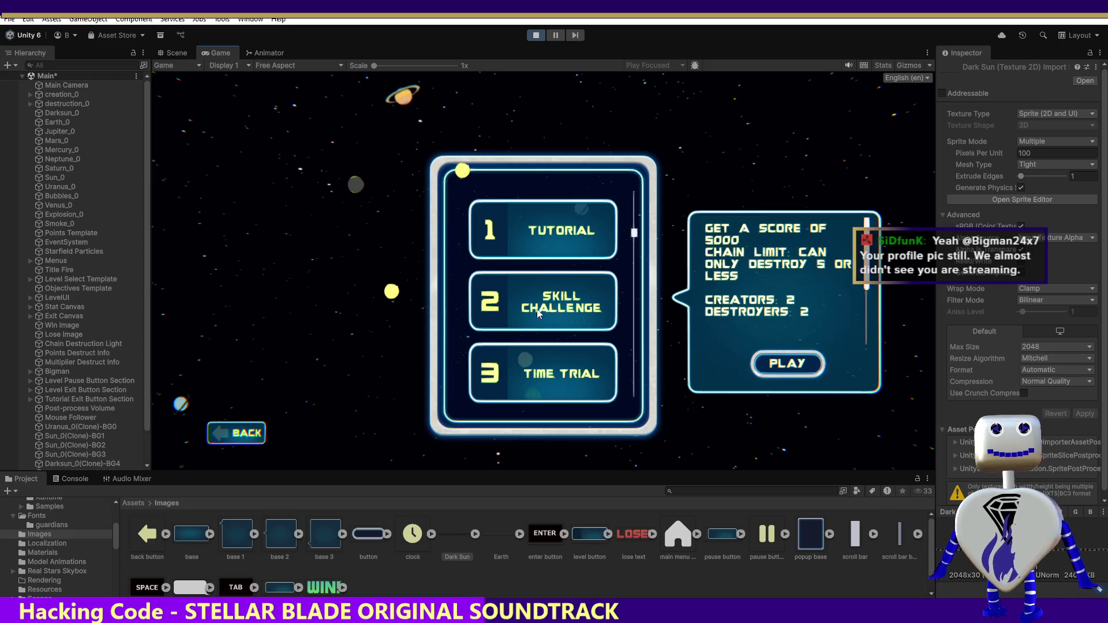
click(774, 371)
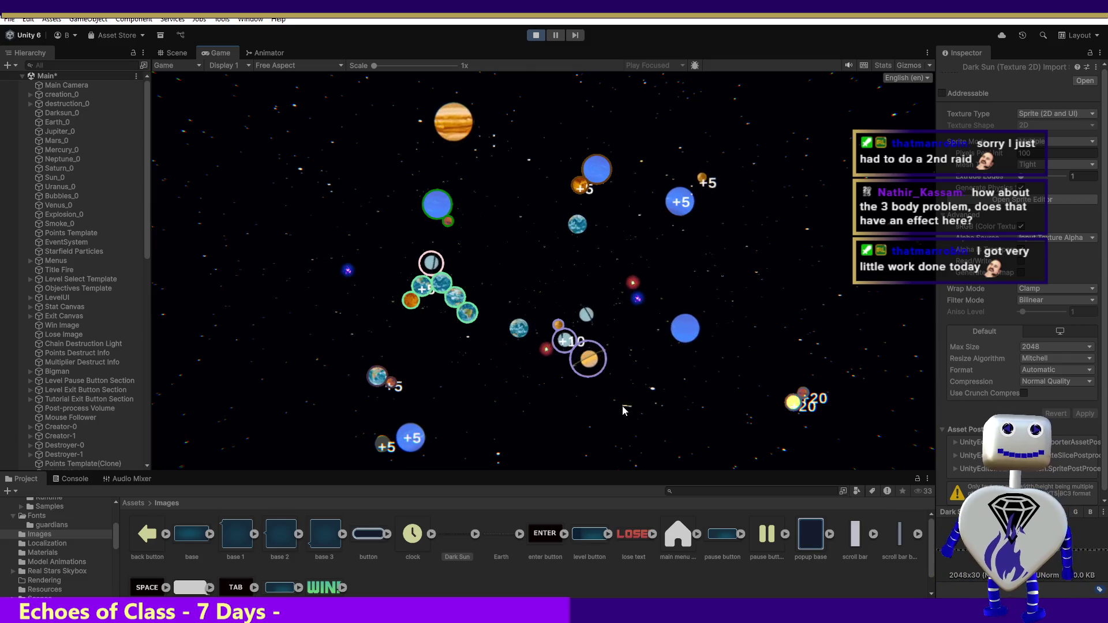
click(462, 288)
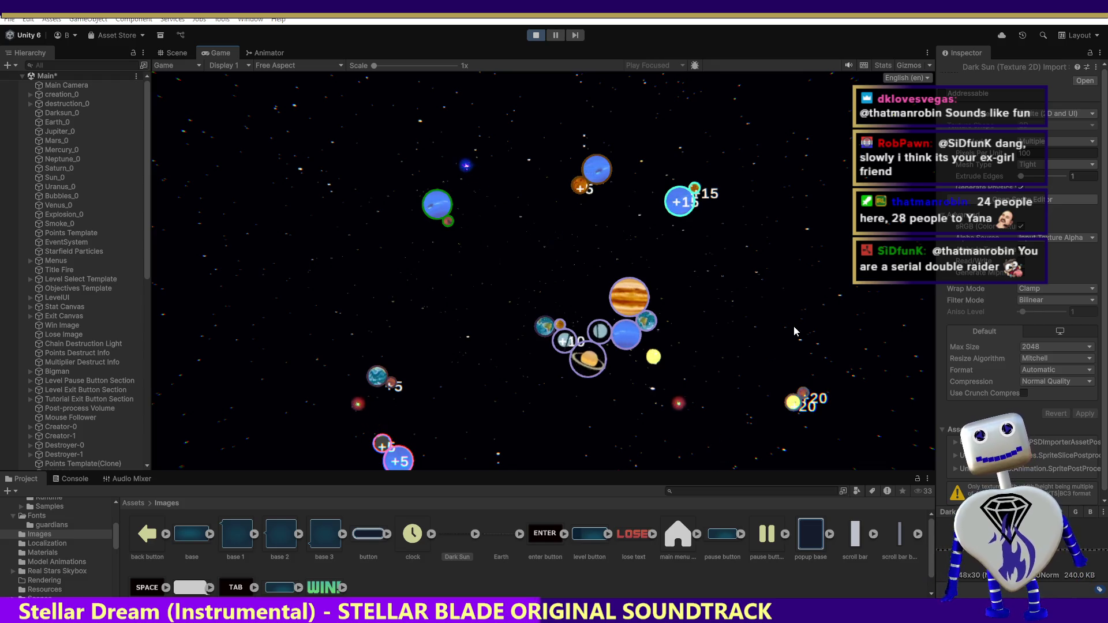
- Crash the central planet cluster, ending the level on a LOSE screen with 1047 points
click(589, 334)
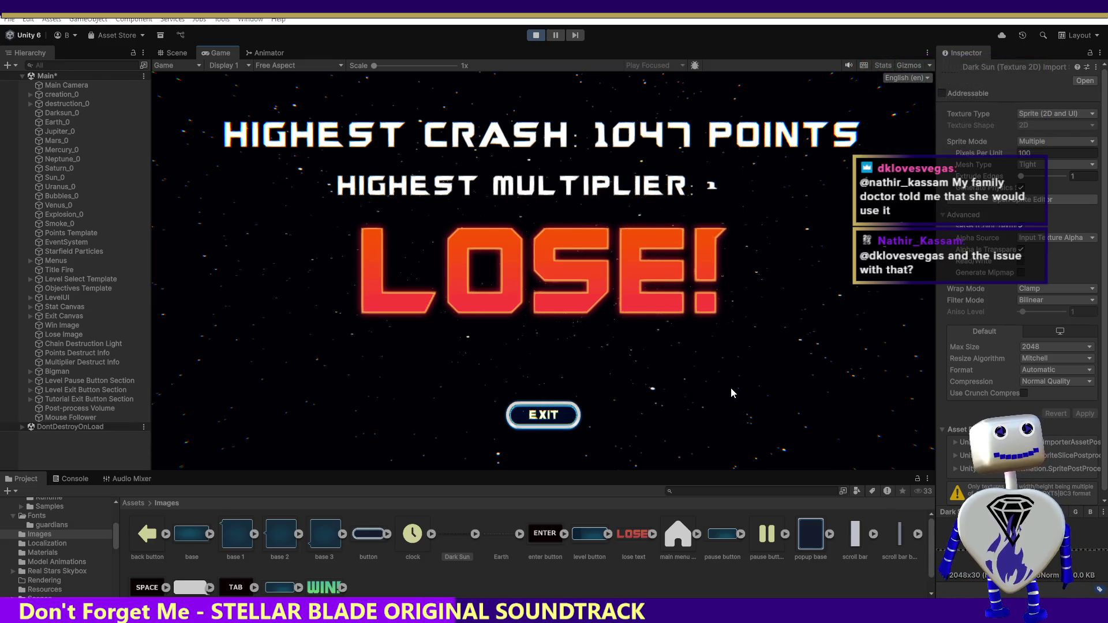
- Exit the LOSE screen to the Tutorial, Skill Challenge and Time Trial level select
click(568, 421)
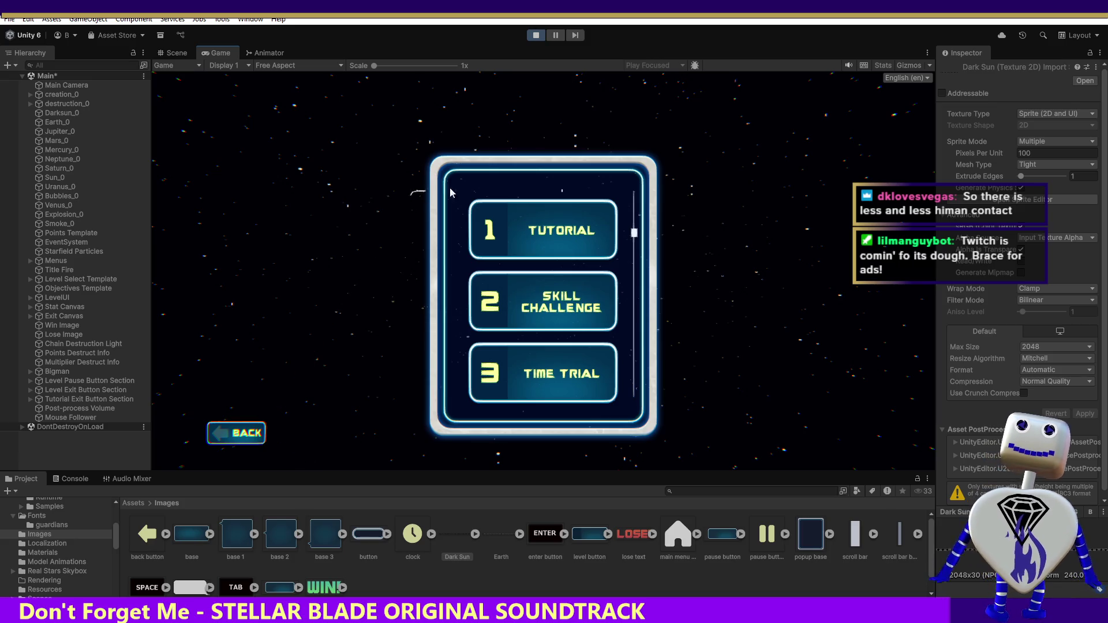
- Stop Play mode and select the Dark Sun image asset in the Images folder
click(535, 38)
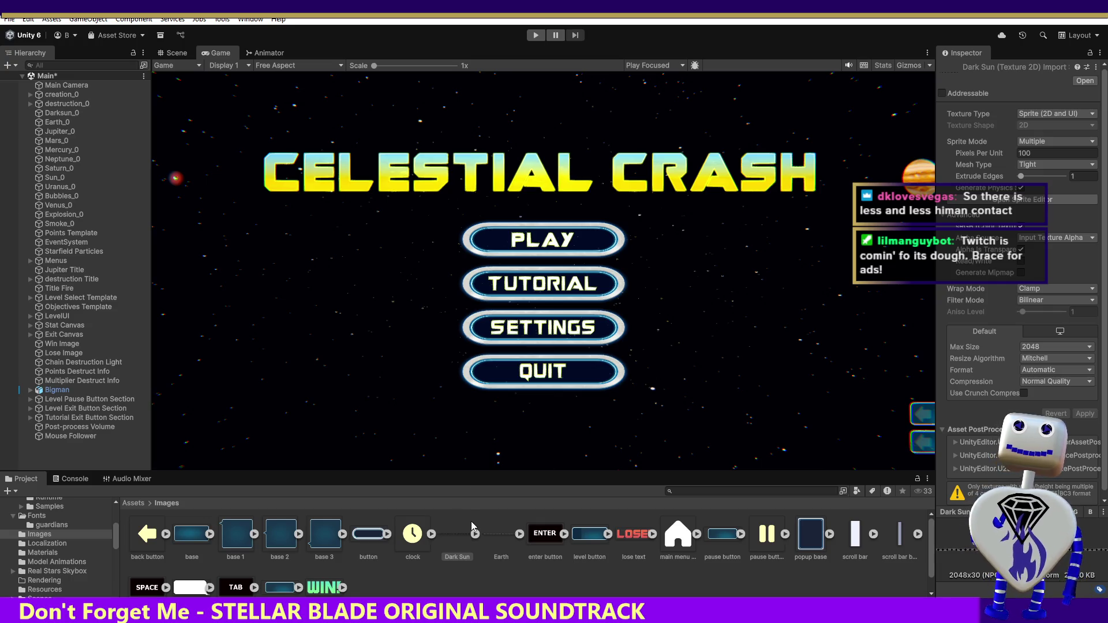
click(446, 542)
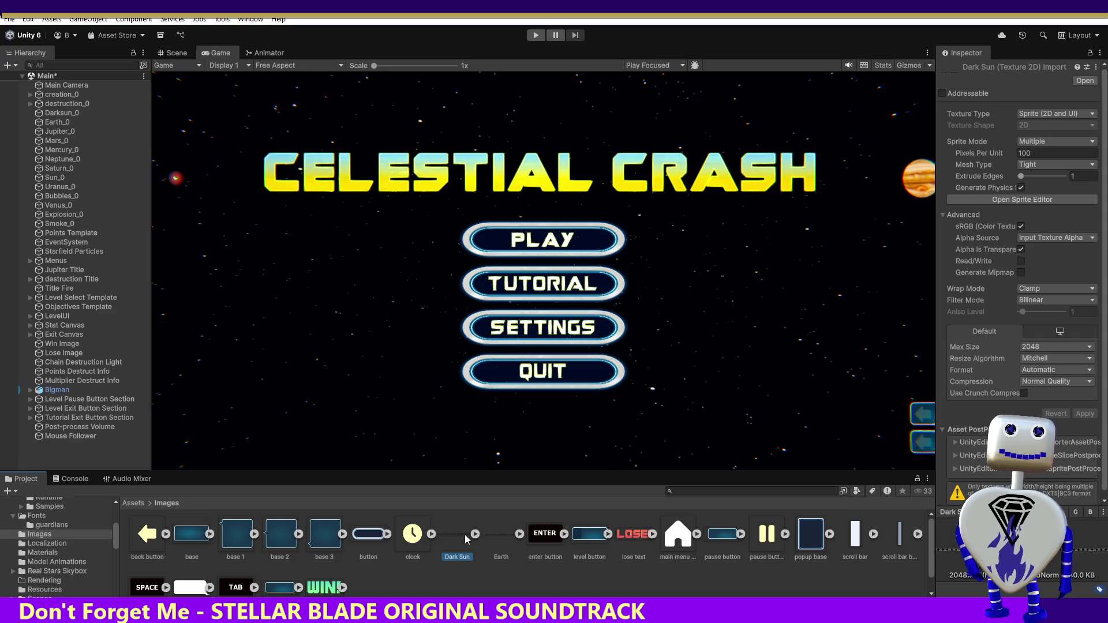
- Open the Dark Sun strip in the Sprite Editor and widen the first sprite's rect to the right
click(1002, 201)
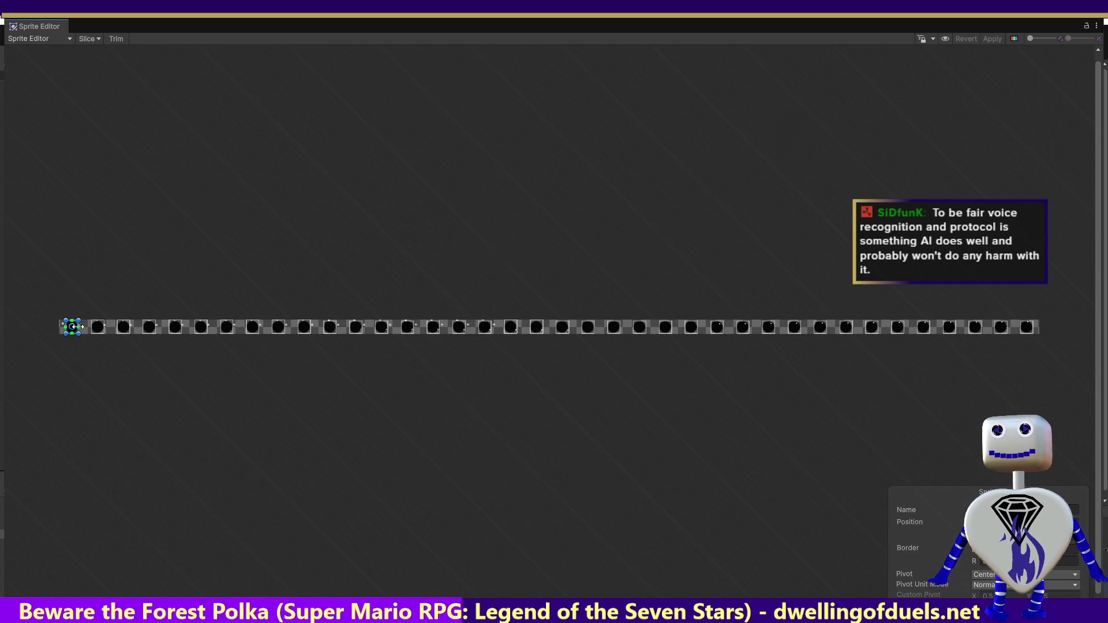
drag(78, 326, 82, 327)
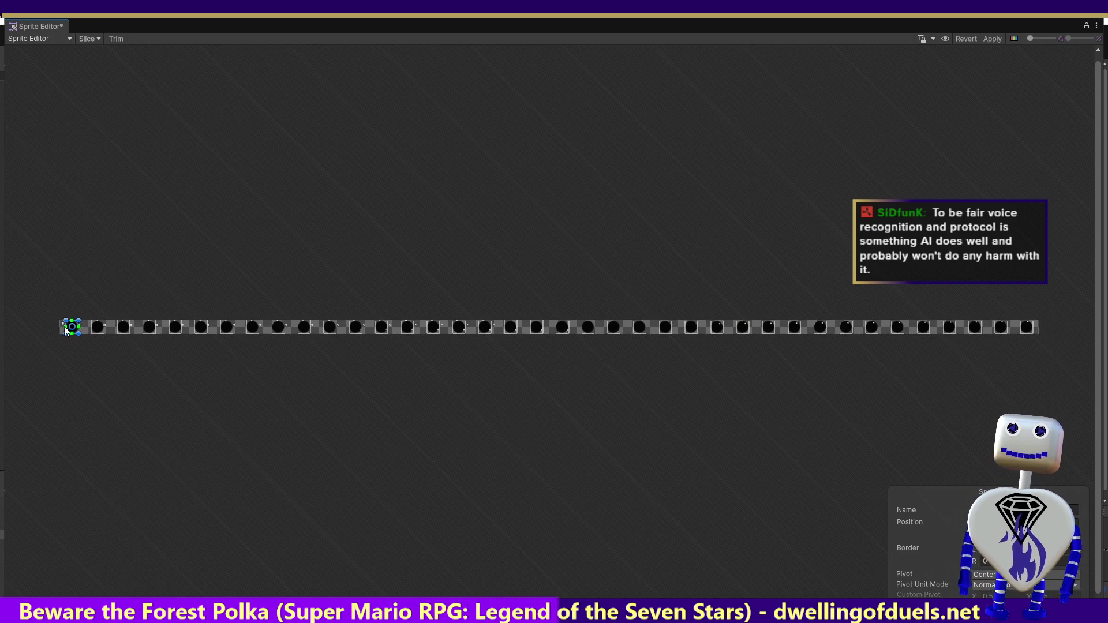
- Extend the first sprite's rect a few more pixels on the left and right
drag(62, 327, 59, 327)
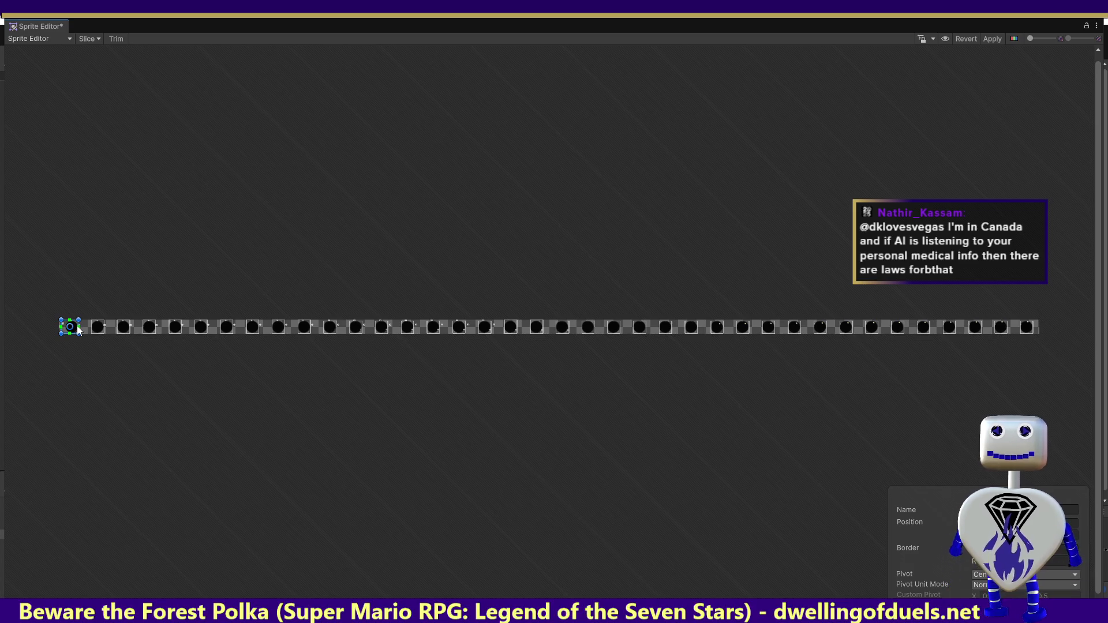
drag(82, 327, 83, 317)
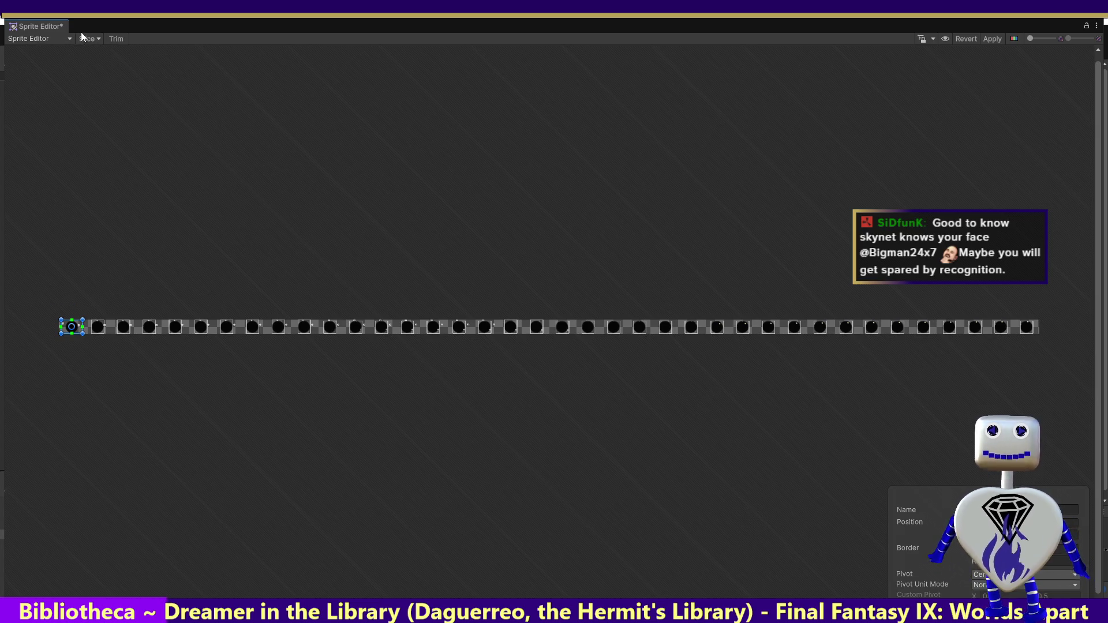
- Show the Slice settings and expand the list of slicing types
click(87, 39)
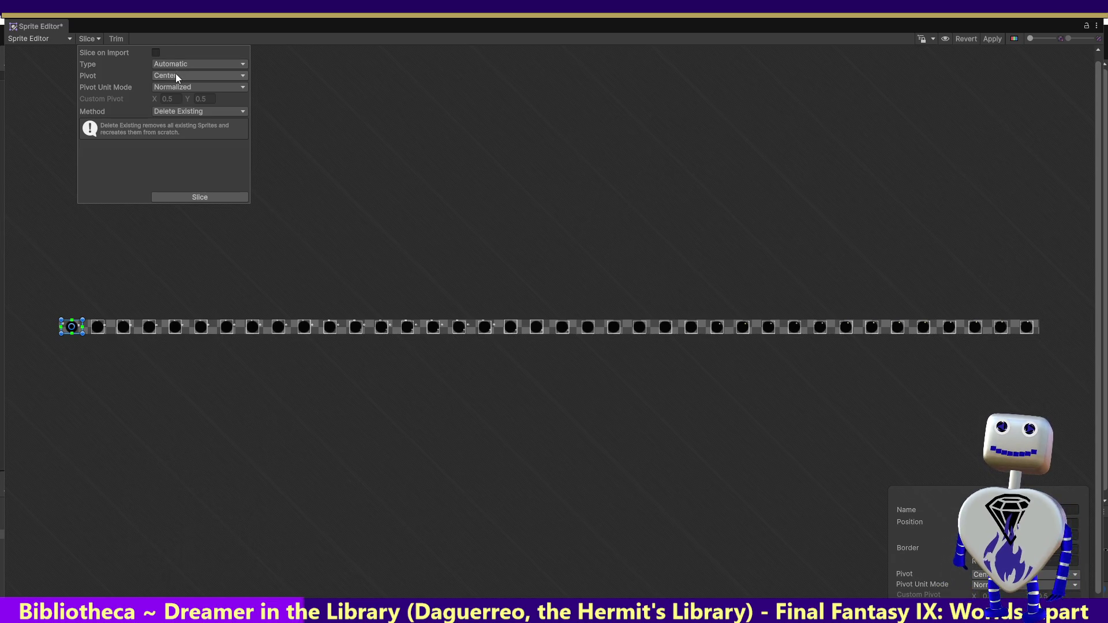
click(175, 74)
click(179, 68)
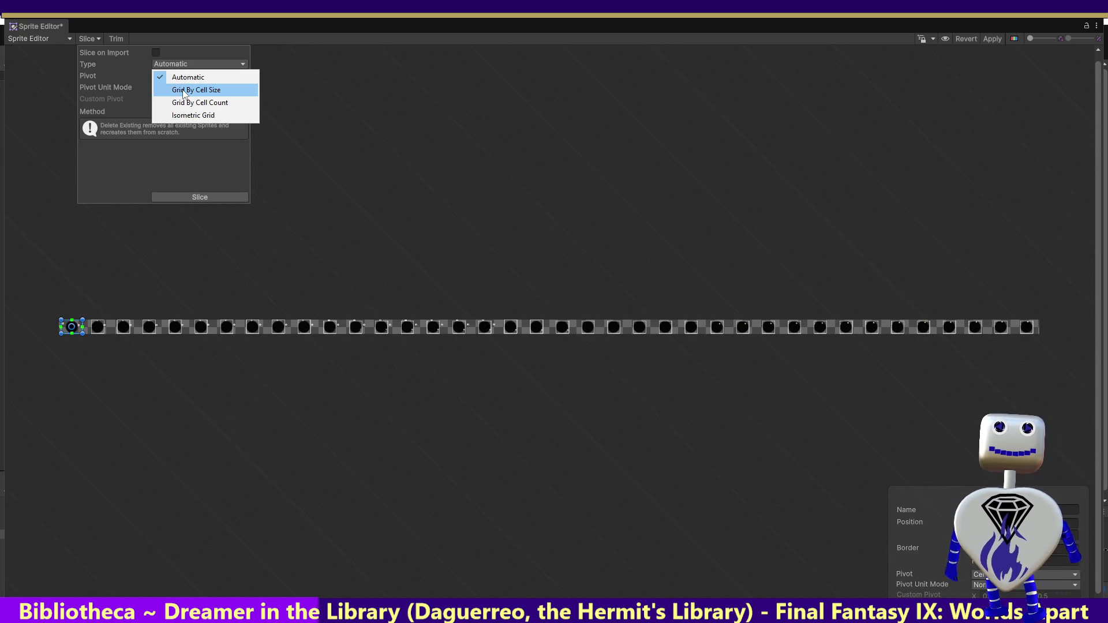
- Set slicing to Grid By Cell Size with 64×64 cells, Offset X 19 and Offset Y 9
click(184, 90)
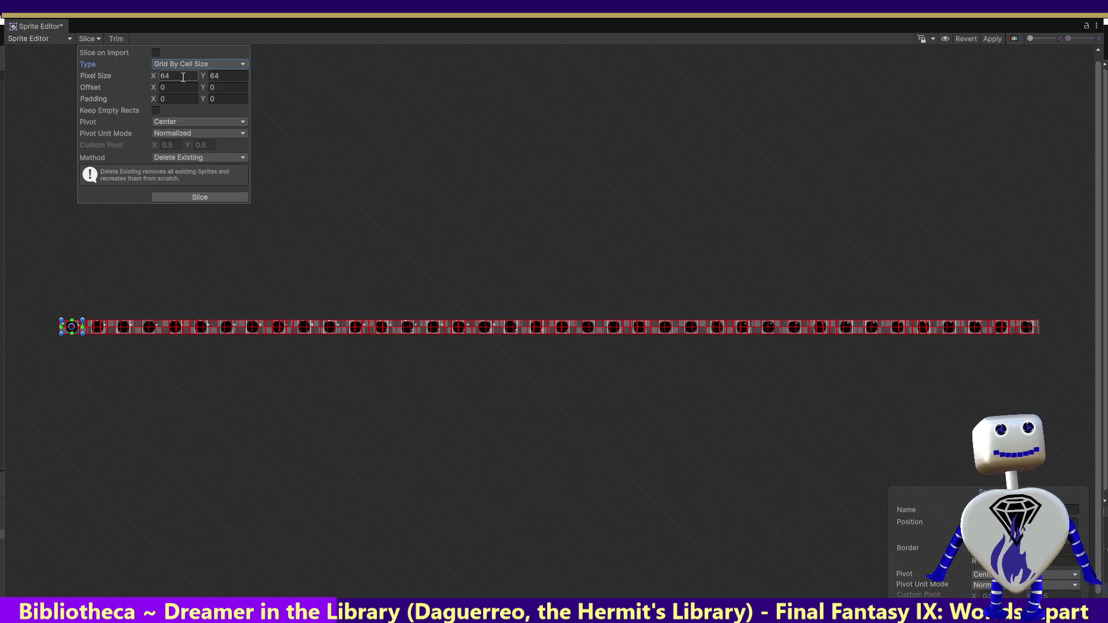
click(176, 89)
text(19)
key(Tab)
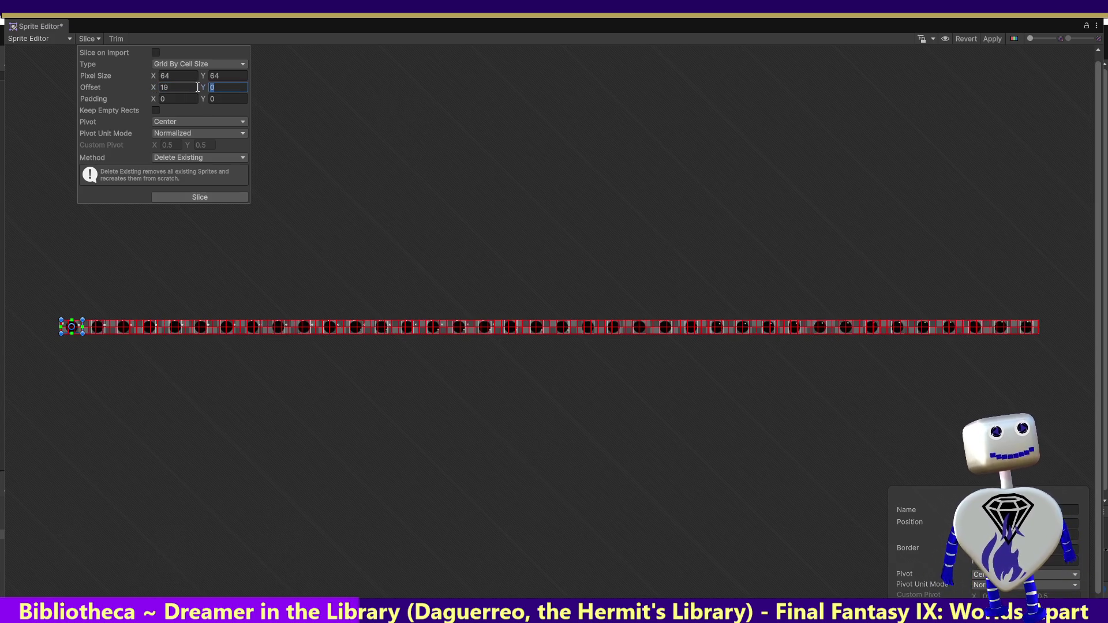
text(9)
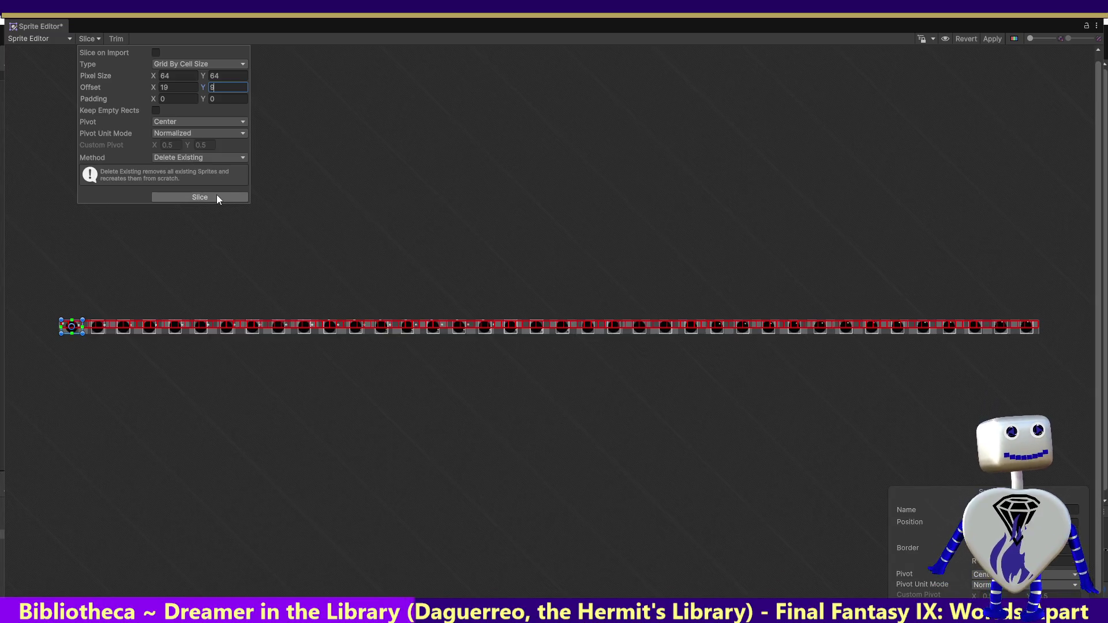
click(176, 75)
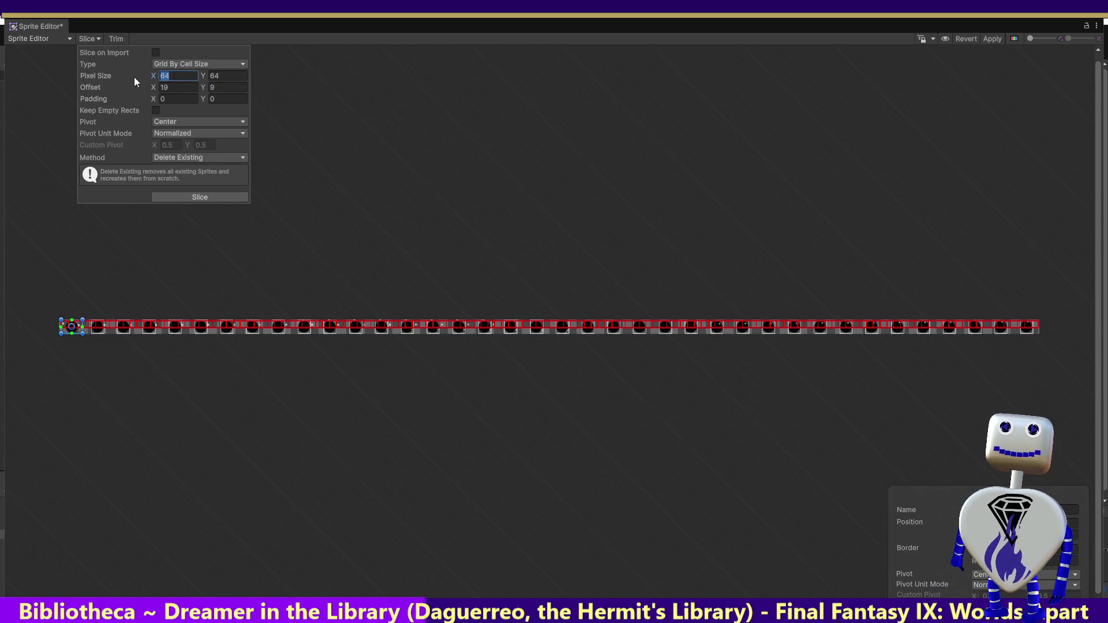
- Enter a 199 by 126 pixel grid cell size for the Dark Sun strip and dismiss the popup
text(199)
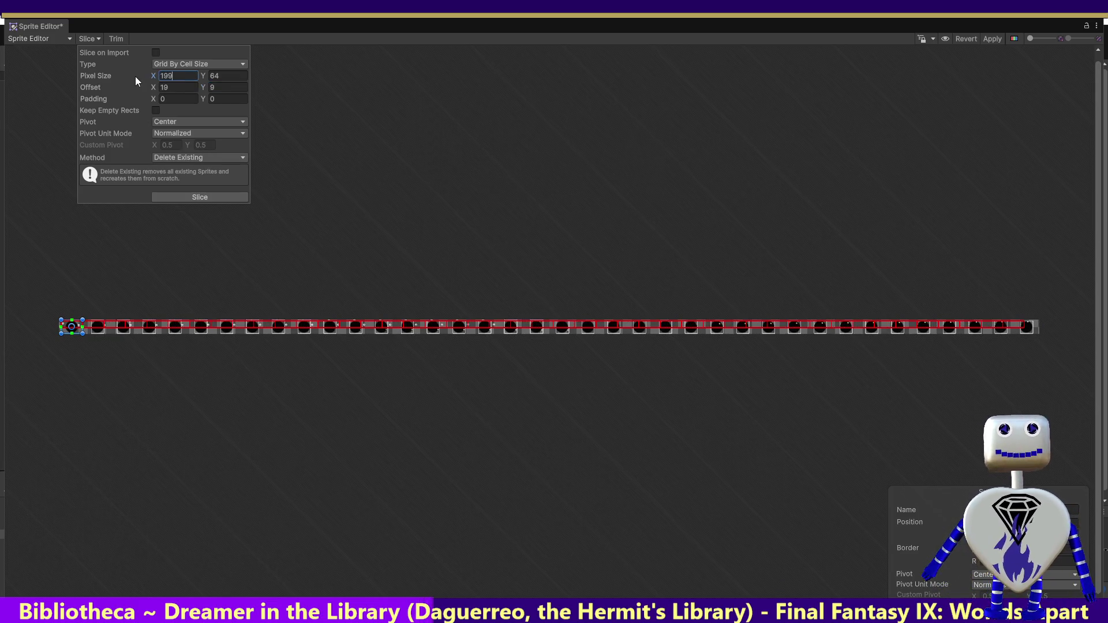
click(229, 76)
text(199)
text(128)
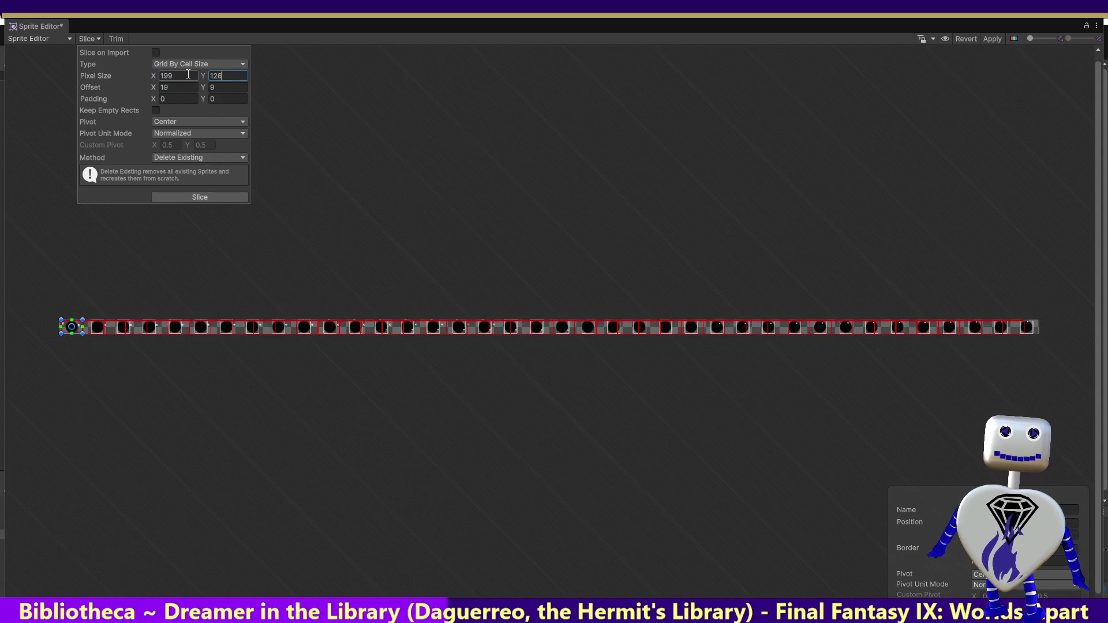
click(311, 129)
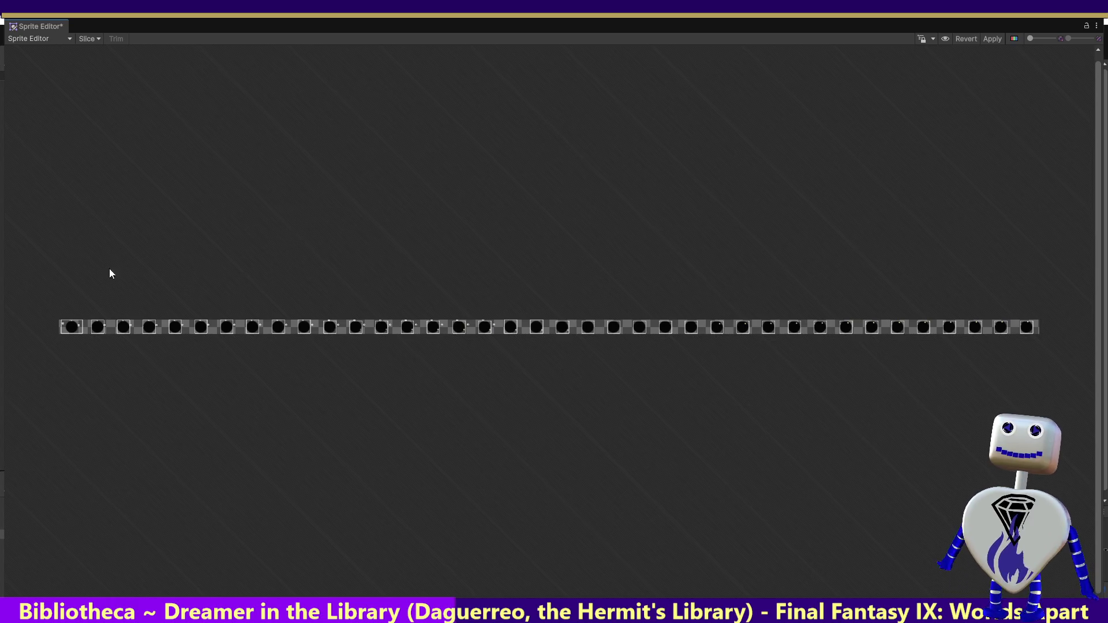
- Reopen the Slice popup to preview the 199×126 grid over the Dark Sun strip
click(89, 38)
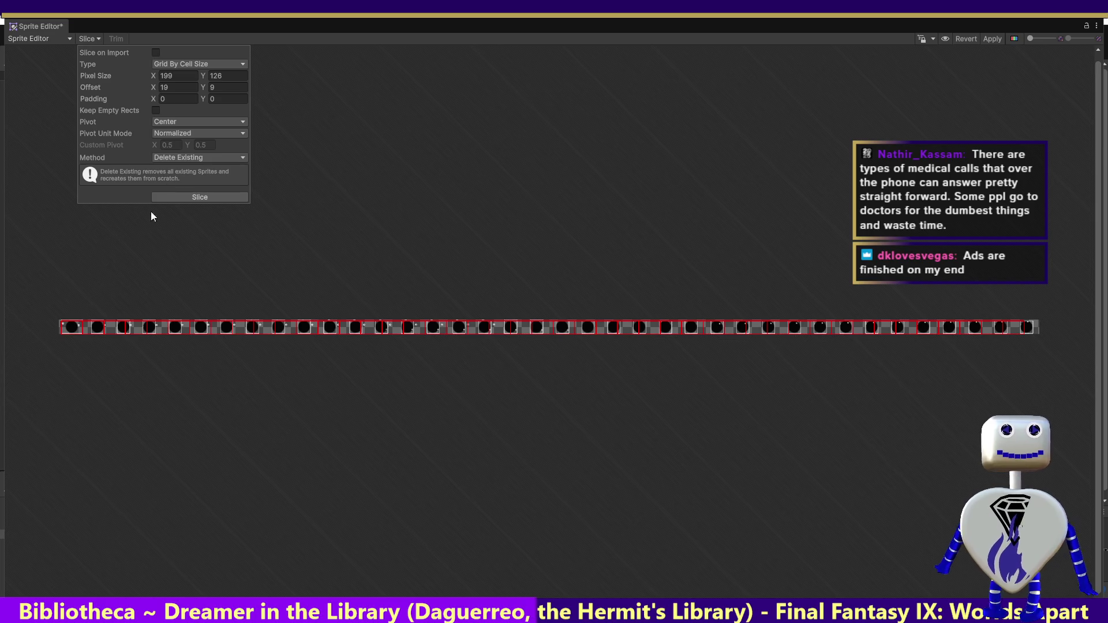
- Change the grid cells to 175 by 130 pixels, then switch the slice Type to Automatic
click(223, 76)
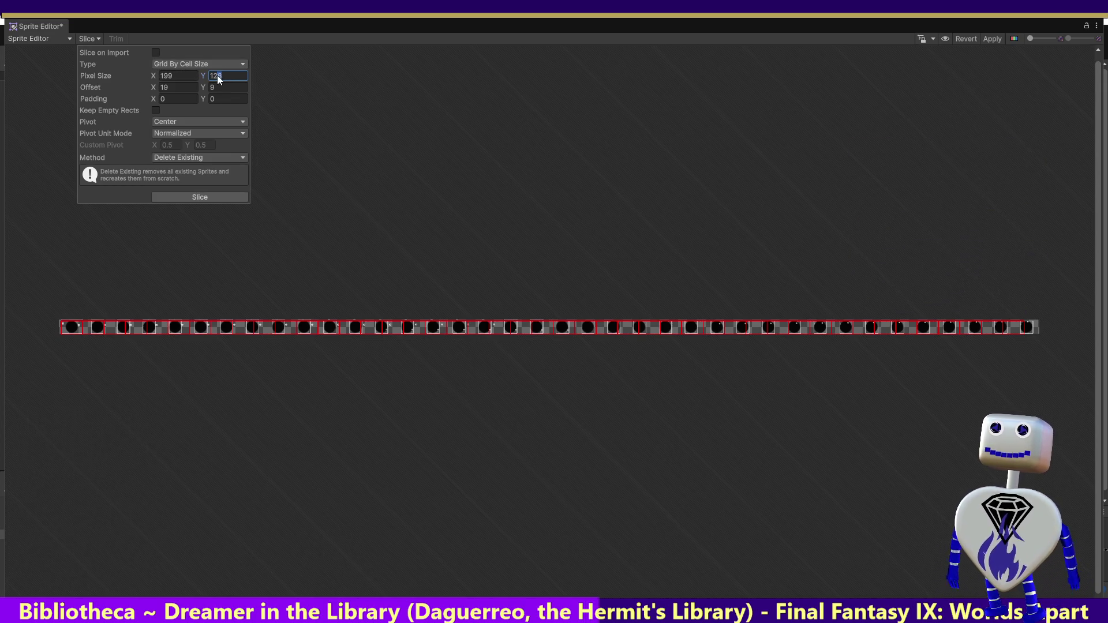
text(130)
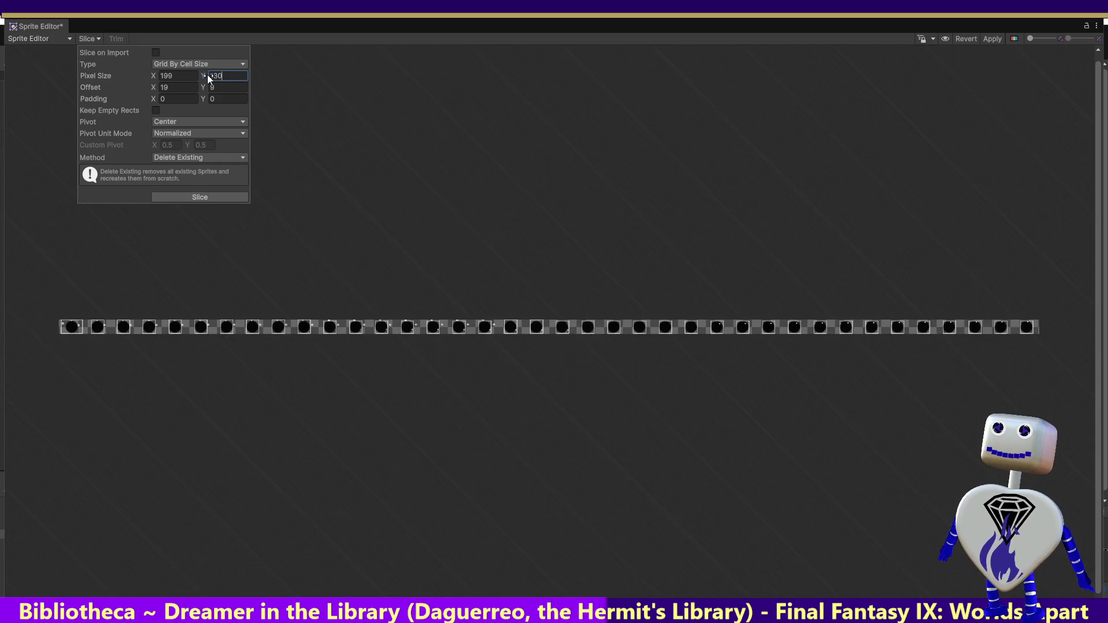
click(160, 73)
text(125)
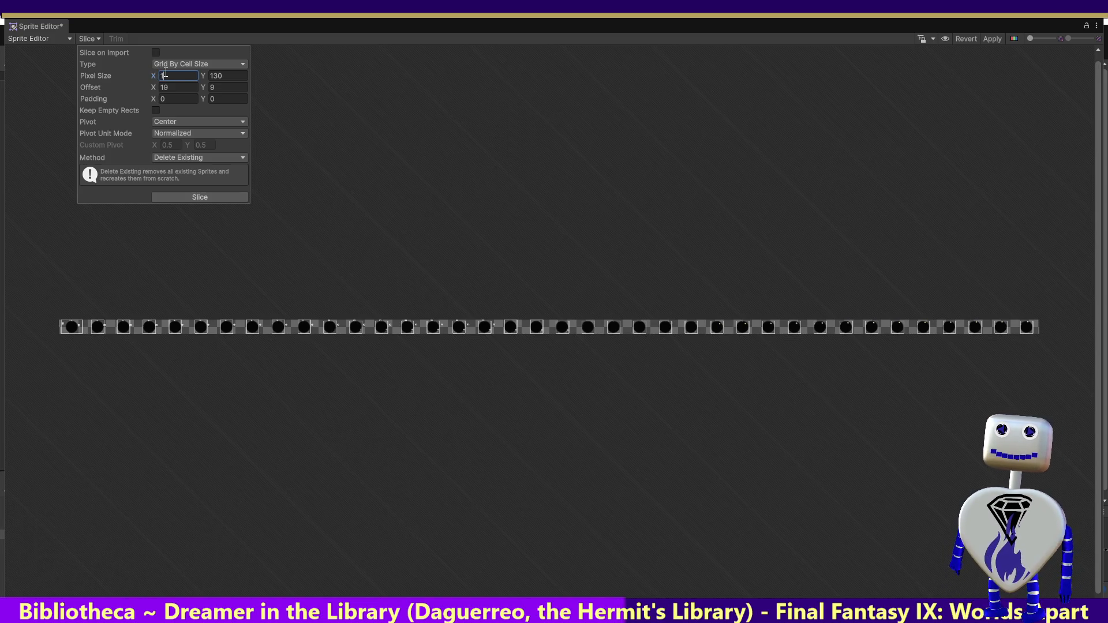
key(BackSpace)
key(BackSpace)
text(75)
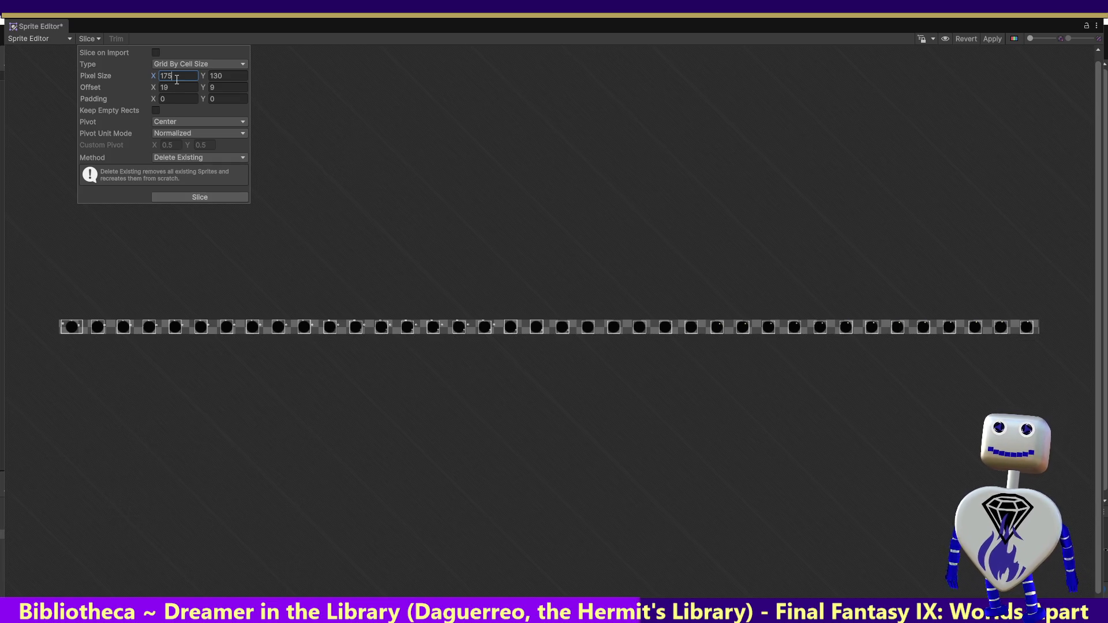
click(176, 86)
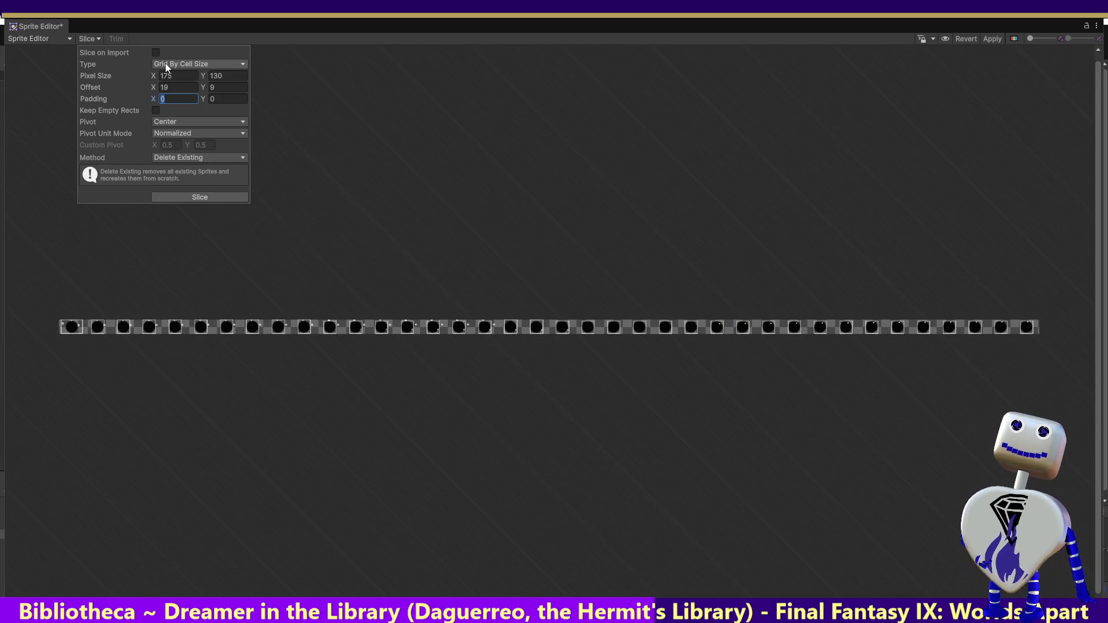
click(165, 64)
click(173, 77)
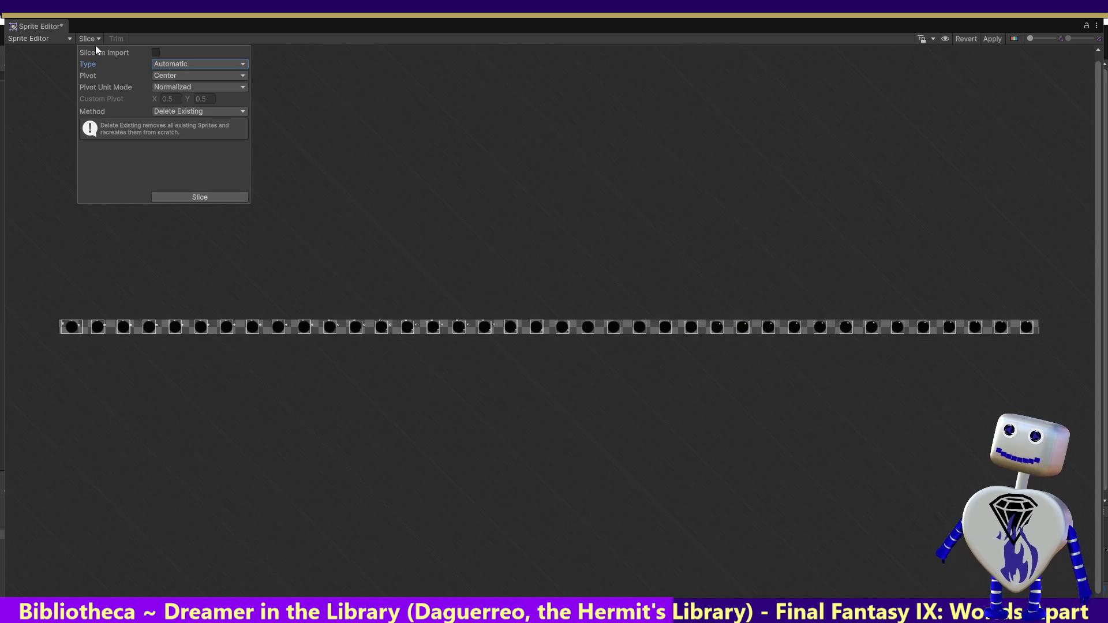
- Keep Center pivot with Delete Existing and run the automatic slice on the Dark Sun strip
click(192, 78)
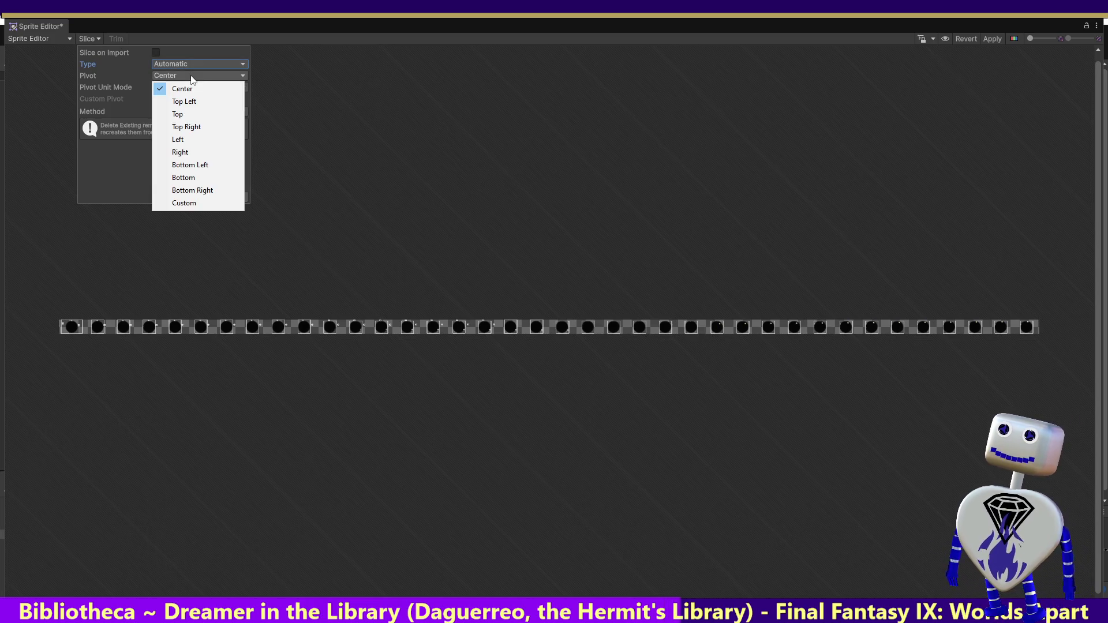
click(92, 76)
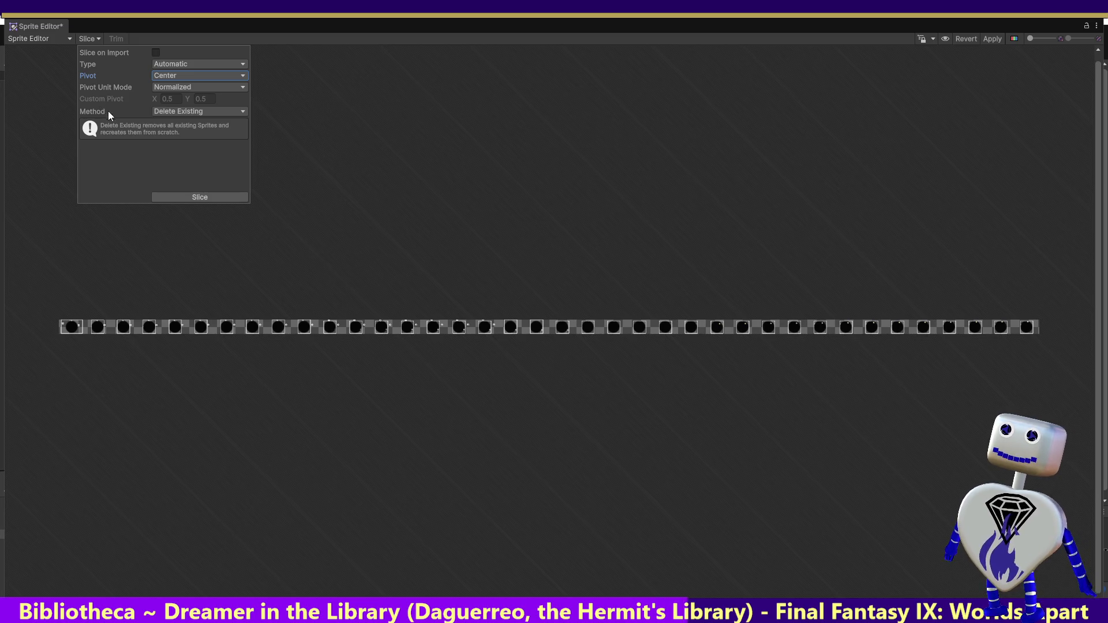
click(184, 197)
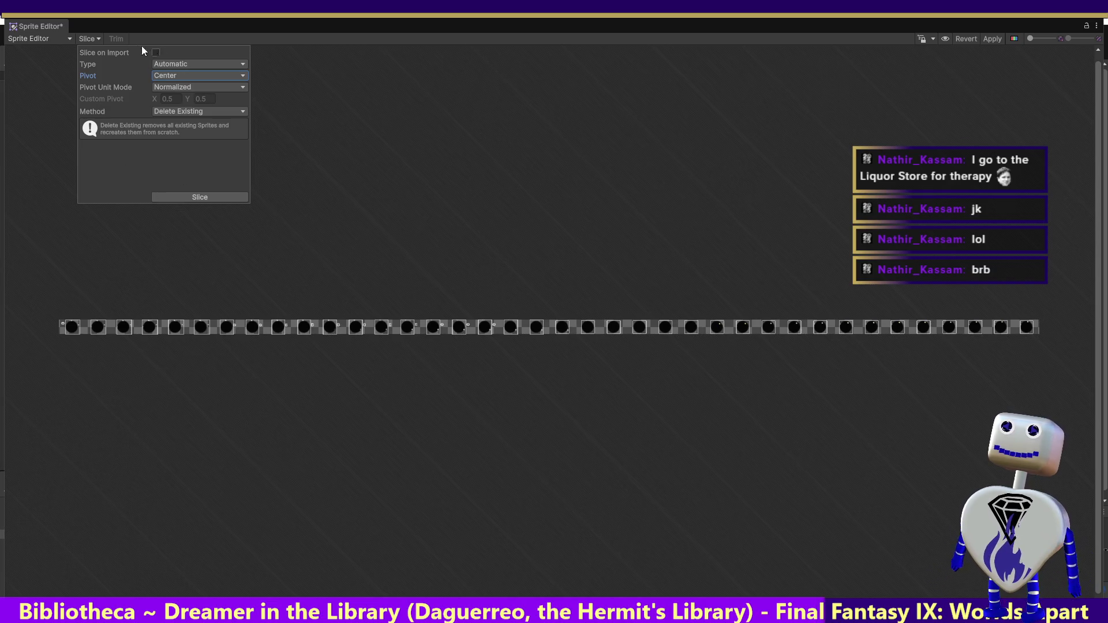
click(89, 36)
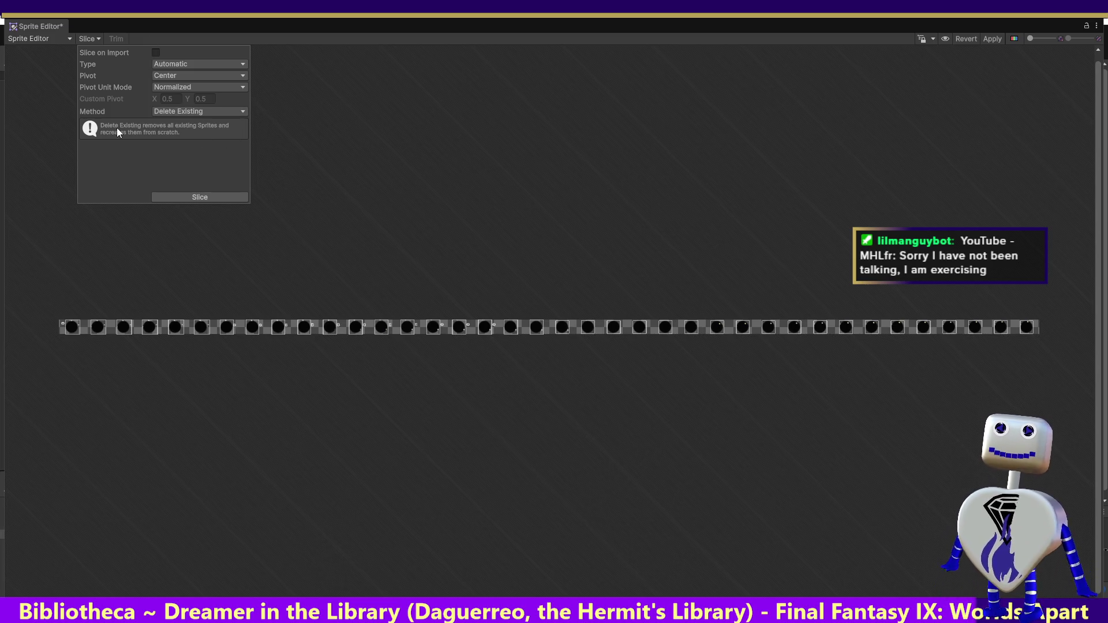
click(175, 76)
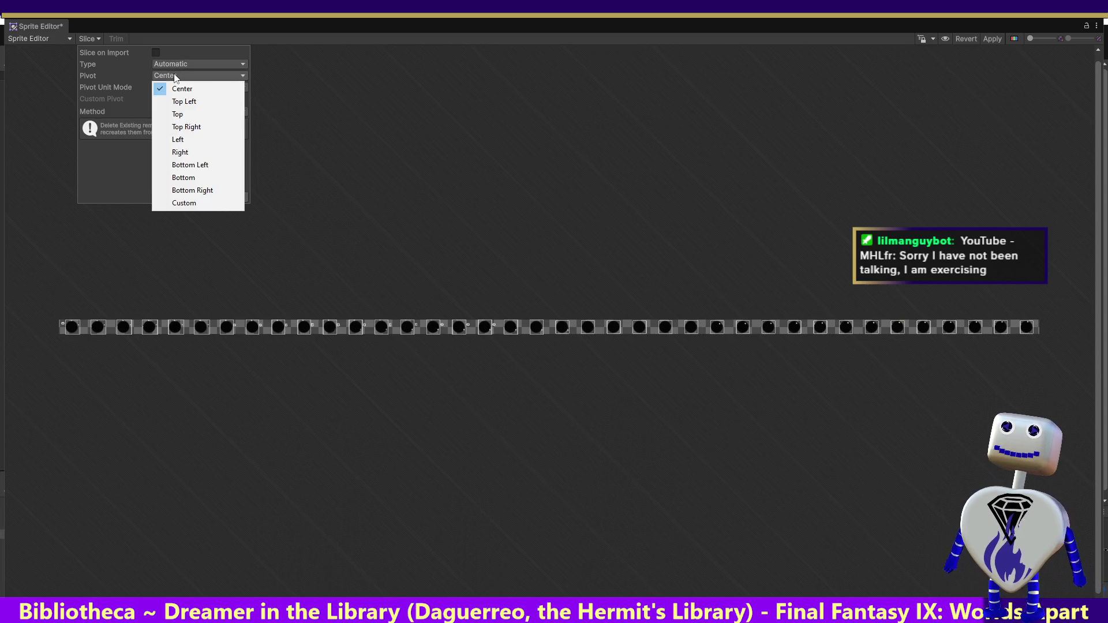
- Switch the slice Type to Isometric Grid and slice the sheet with 175×130 cells
click(184, 65)
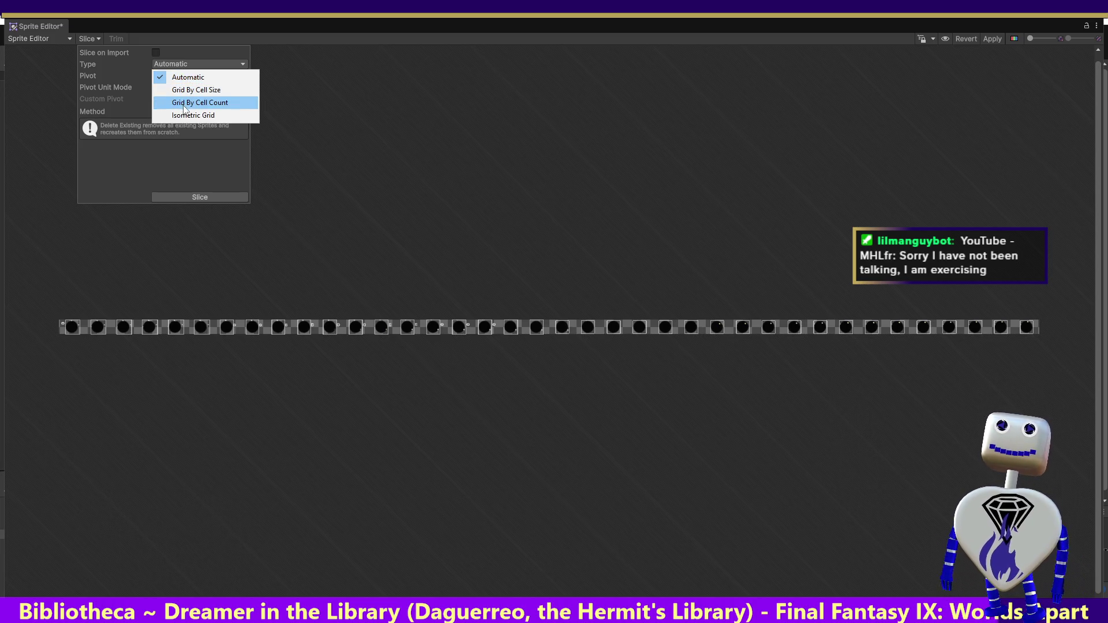
click(179, 115)
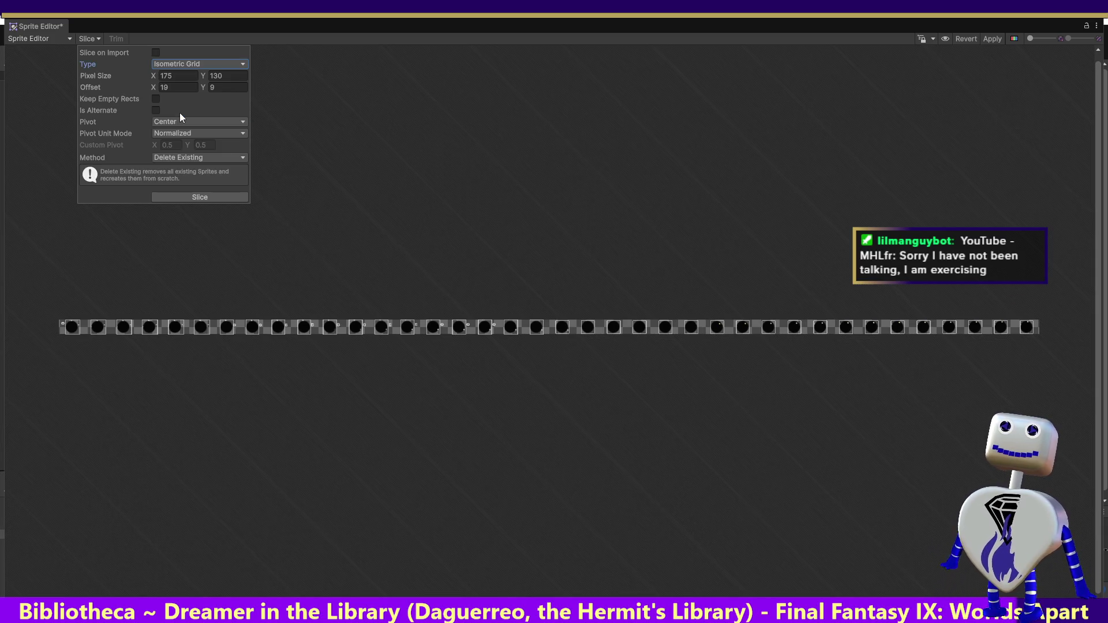
click(176, 197)
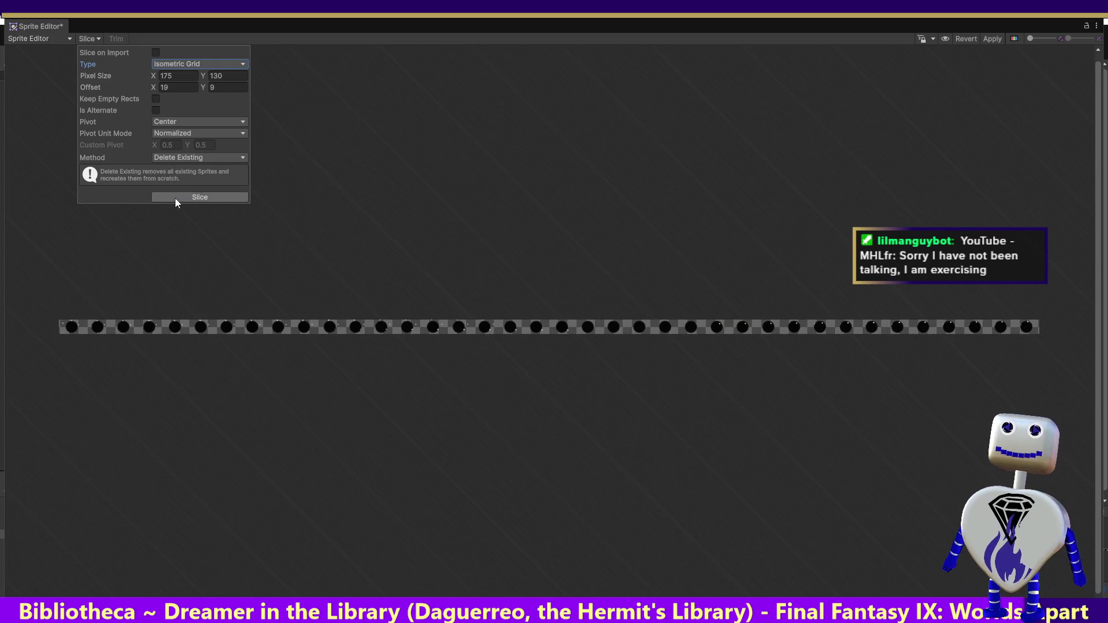
click(168, 64)
click(181, 60)
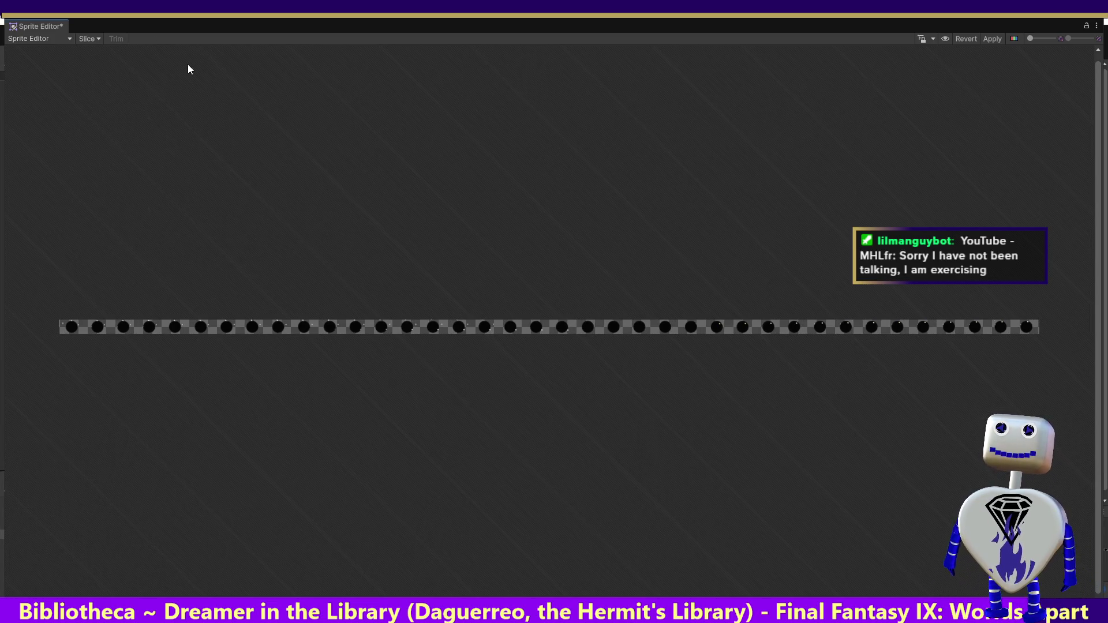
click(88, 39)
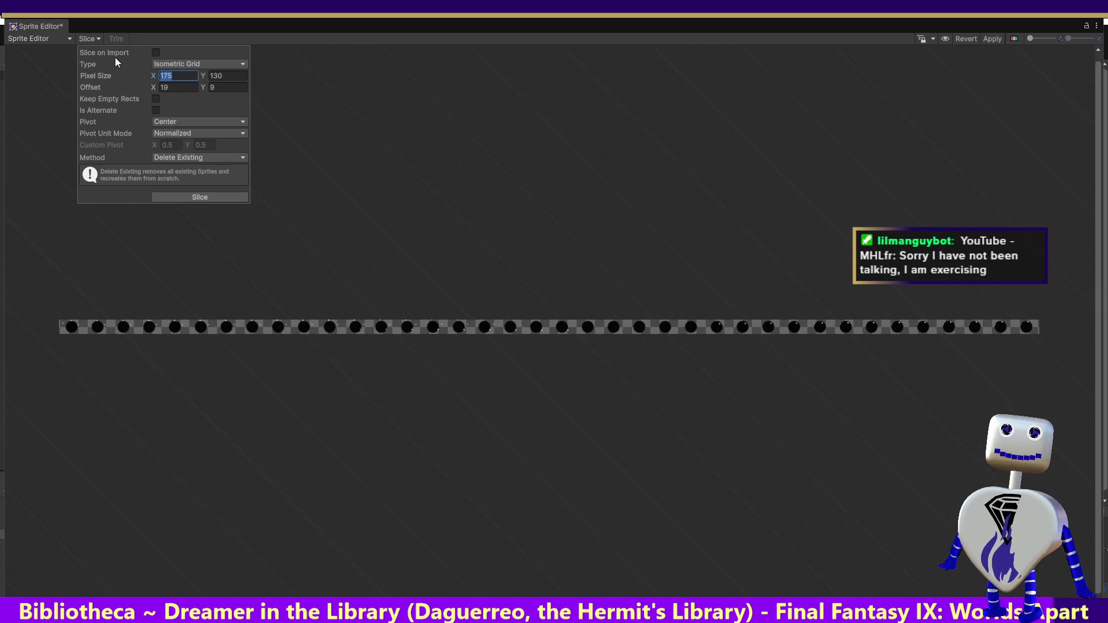
- Reset the isometric grid offset to 0, 0
click(214, 74)
text(1)
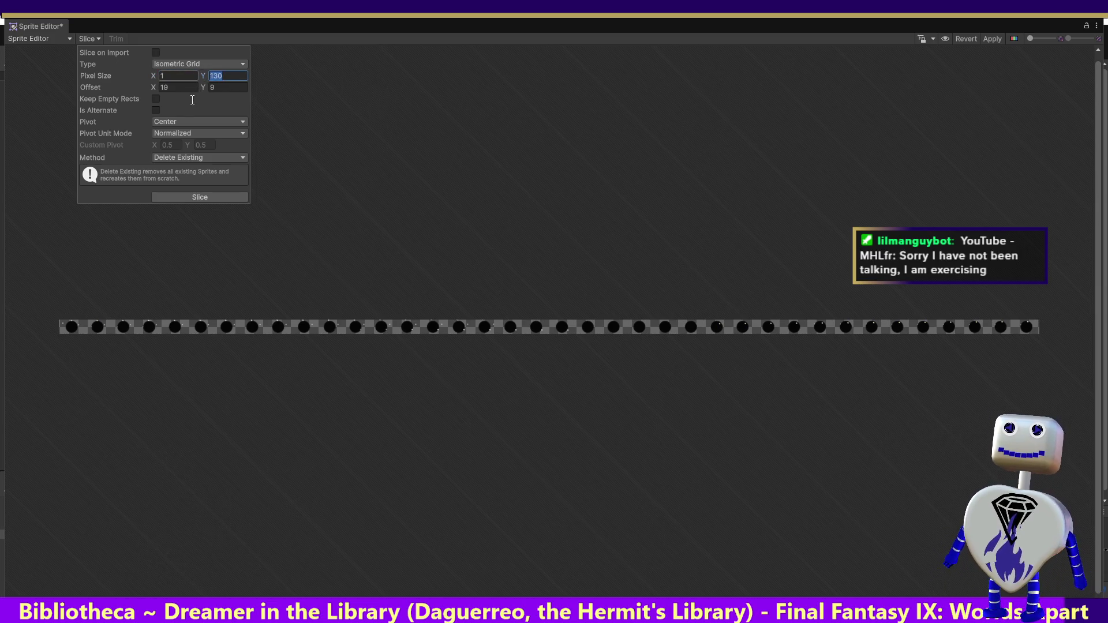
click(185, 88)
text(0)
click(229, 87)
text(00)
click(178, 76)
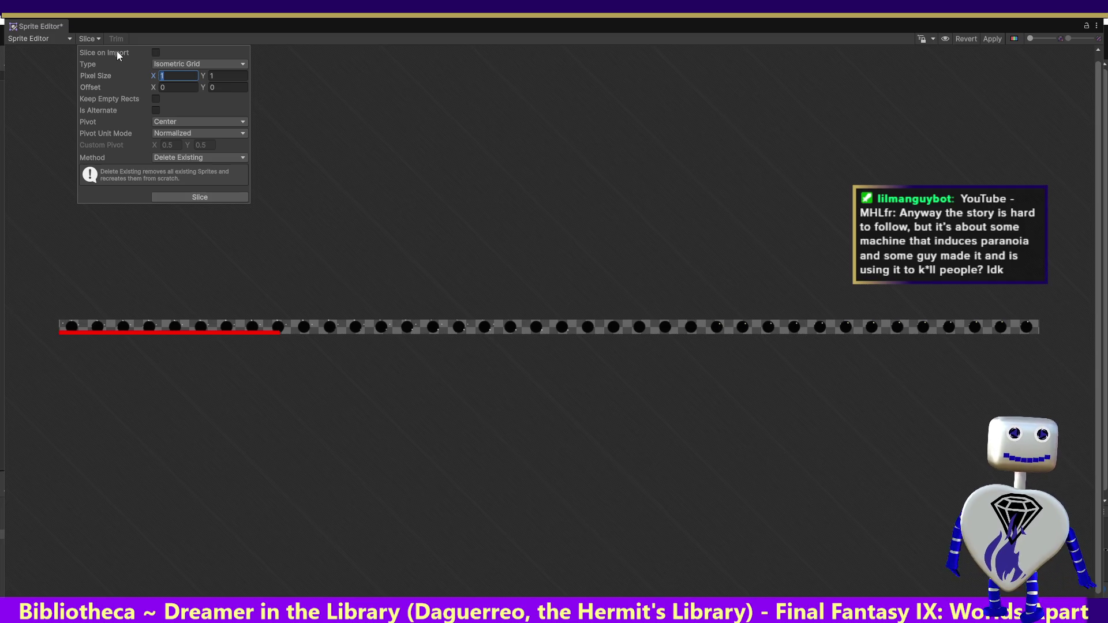
- Set the isometric cell width to 200 pixels and begin entering a new cell height
text(100)
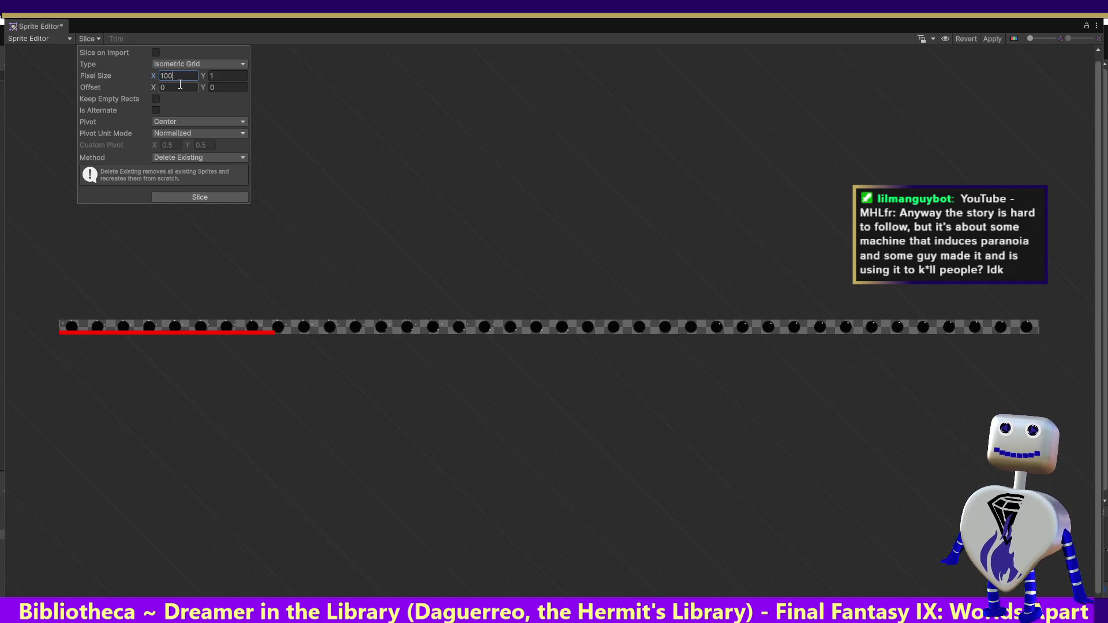
key(BackSpace)
key(BackSpace)
key(BackSpace)
text(200)
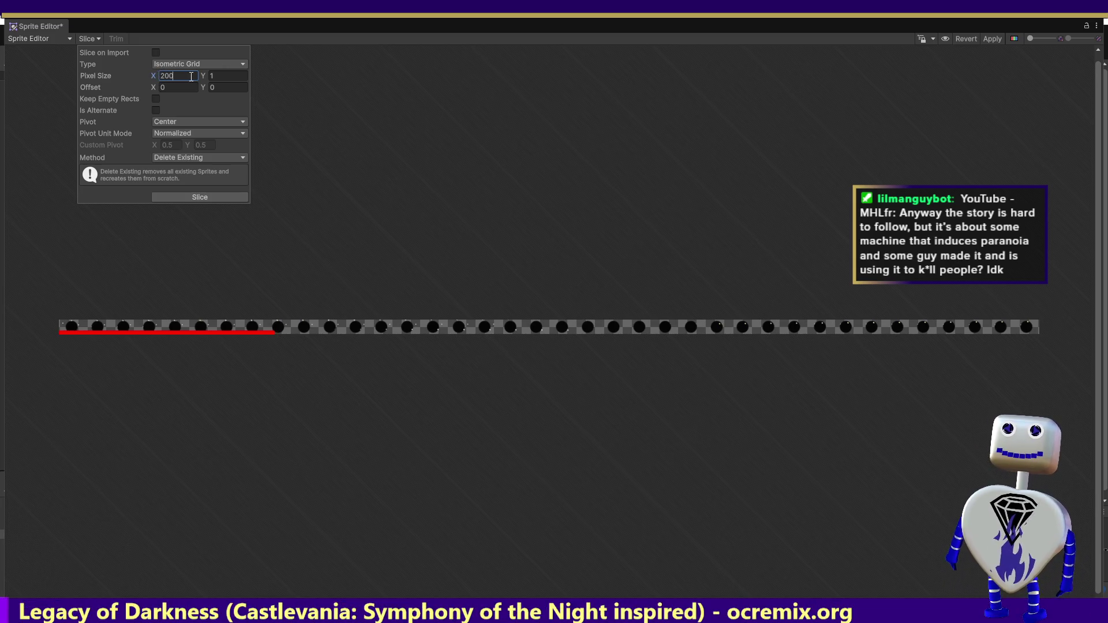
click(235, 77)
text(200)
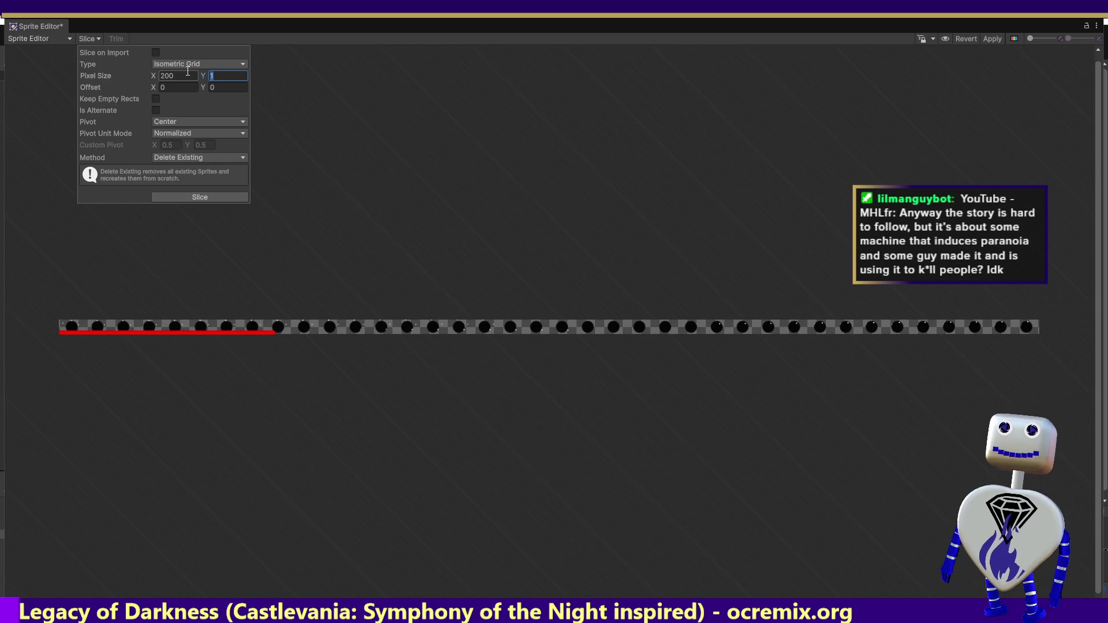
click(209, 77)
text(1)
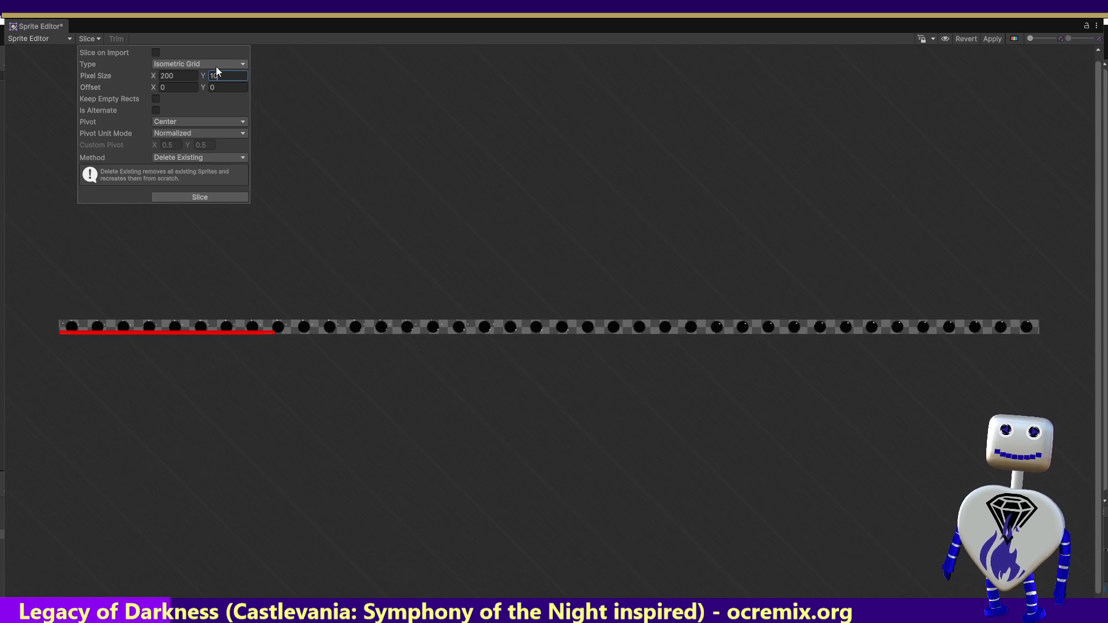
- Try several isometric cell heights, including 100, 60 and 50 pixels
text(0)
key(Return)
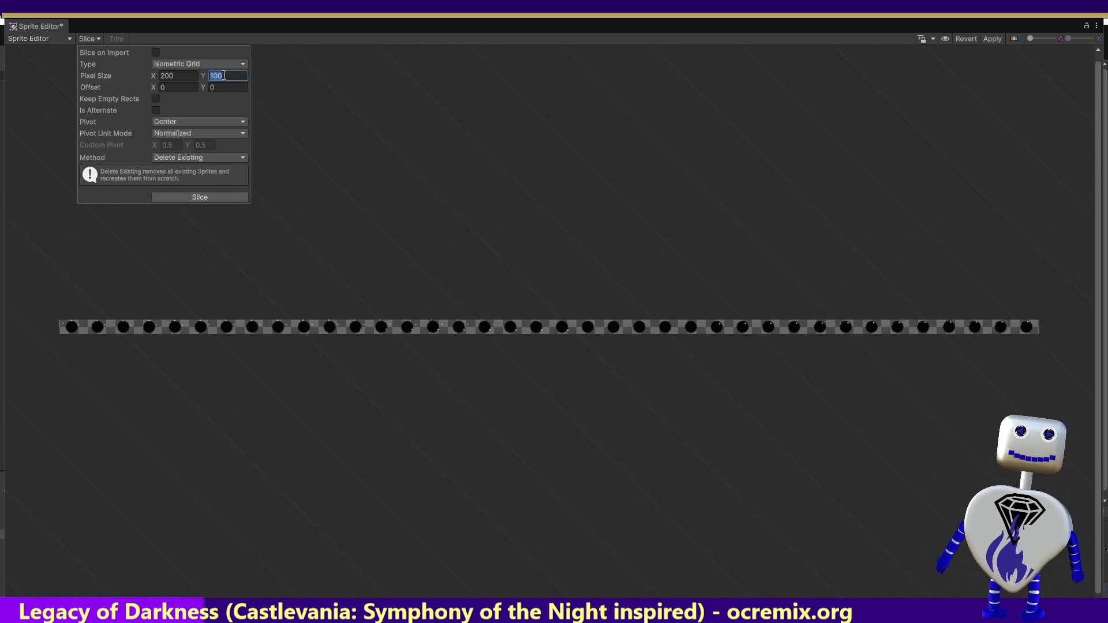
text(60)
key(Return)
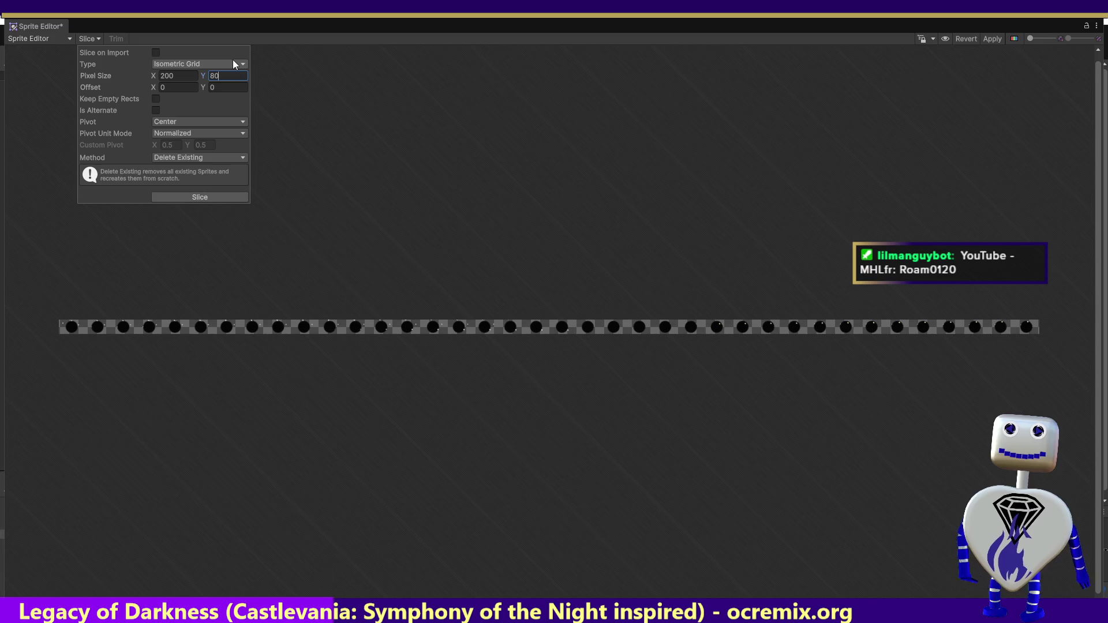
text(8)
key(Return)
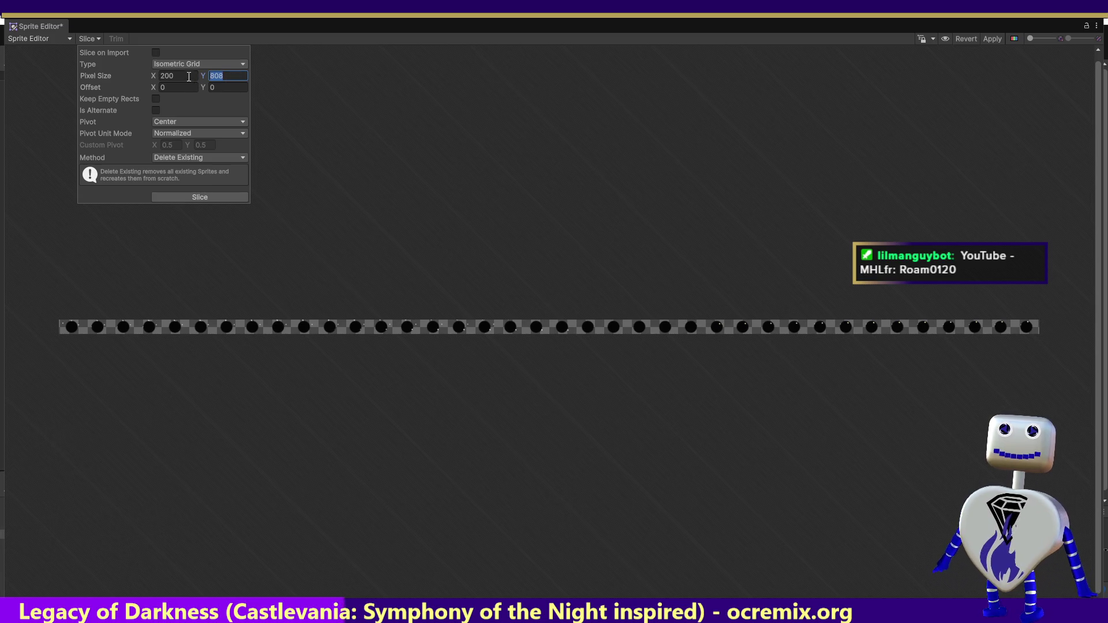
text(50)
- Set the grid cells to 10 pixels wide by 86 pixels tall
click(168, 75)
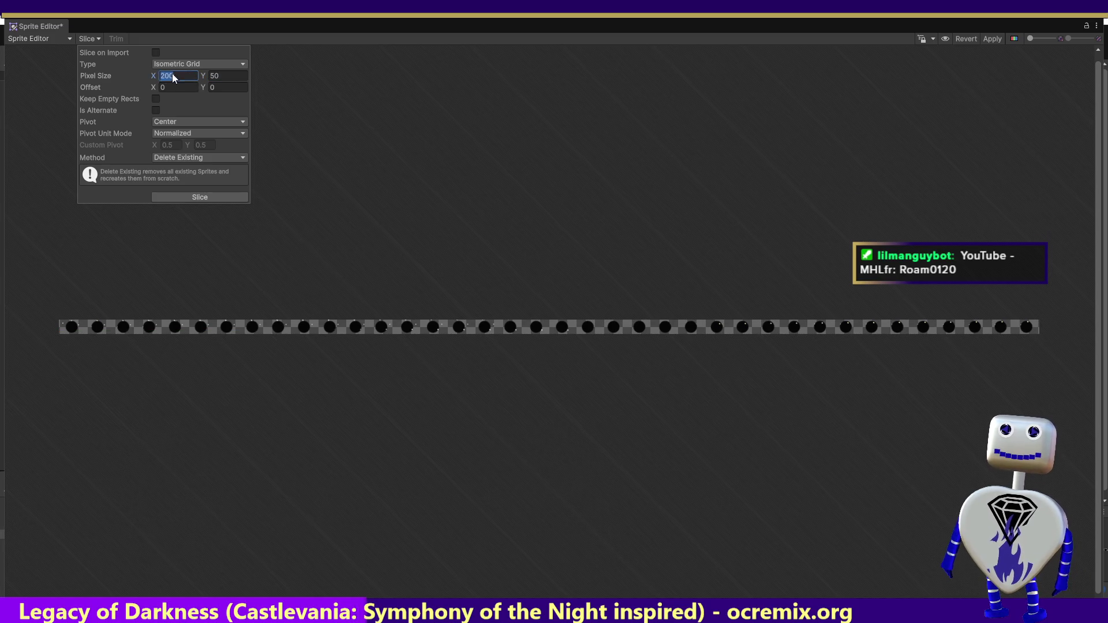
text(10)
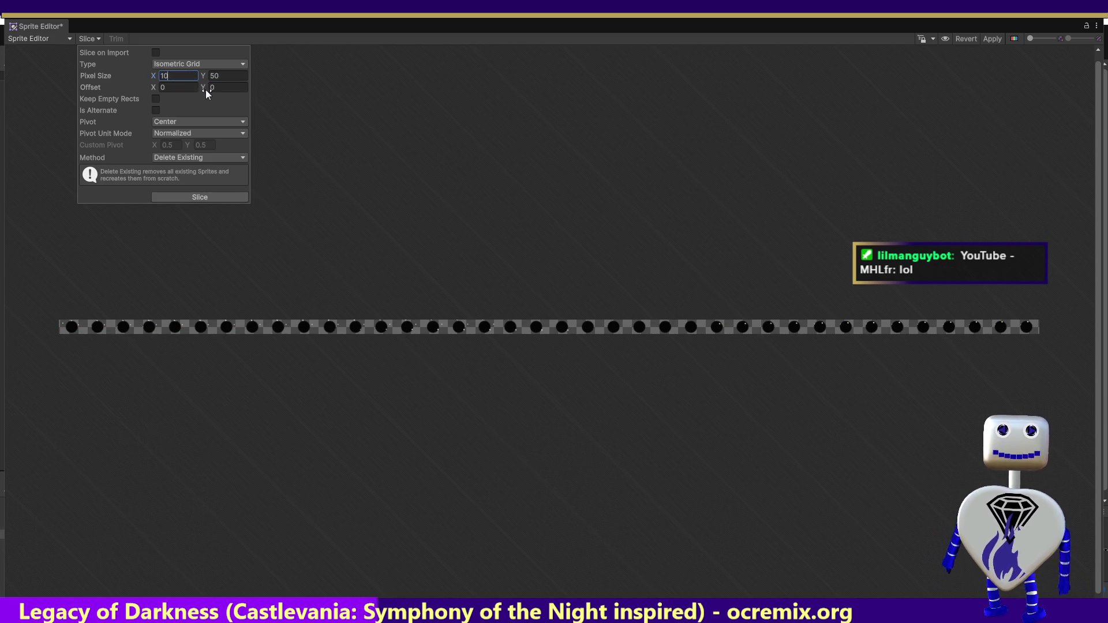
click(225, 80)
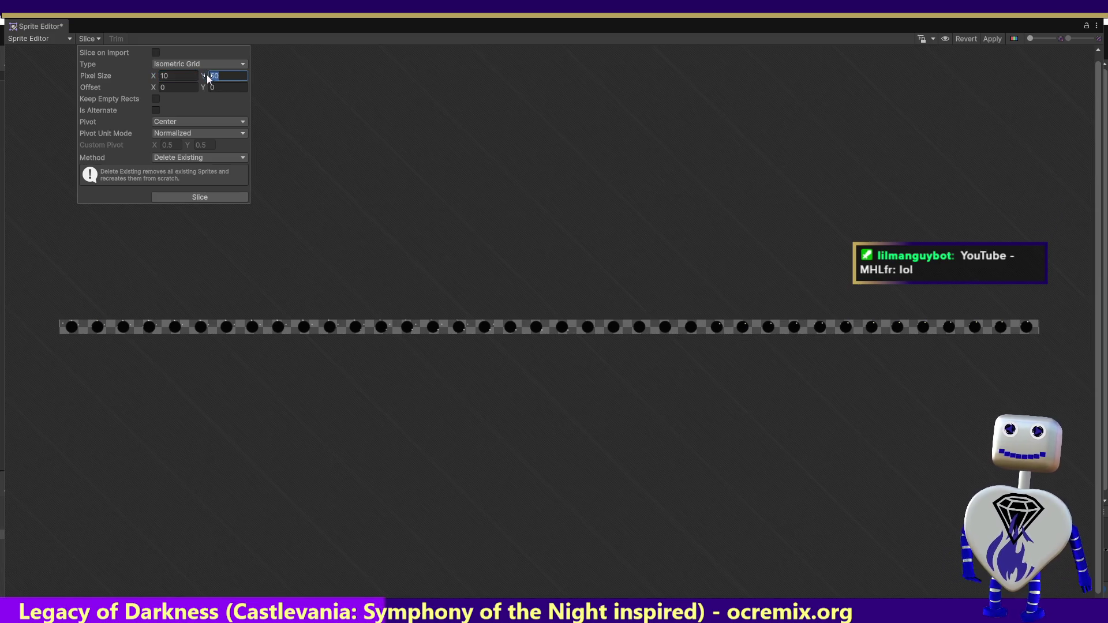
text(86)
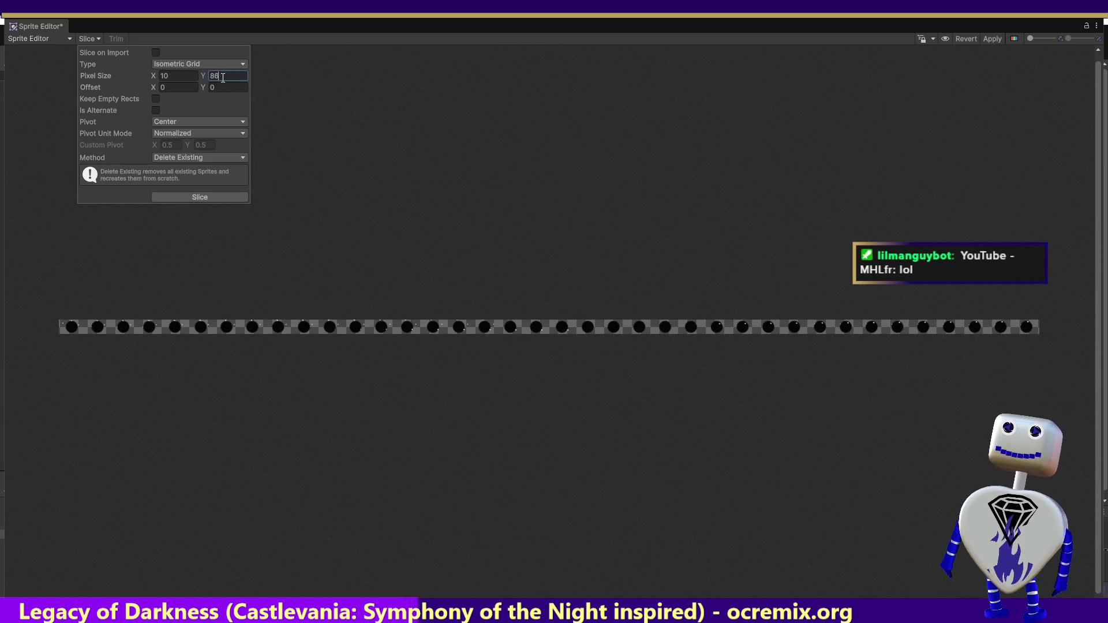
click(221, 65)
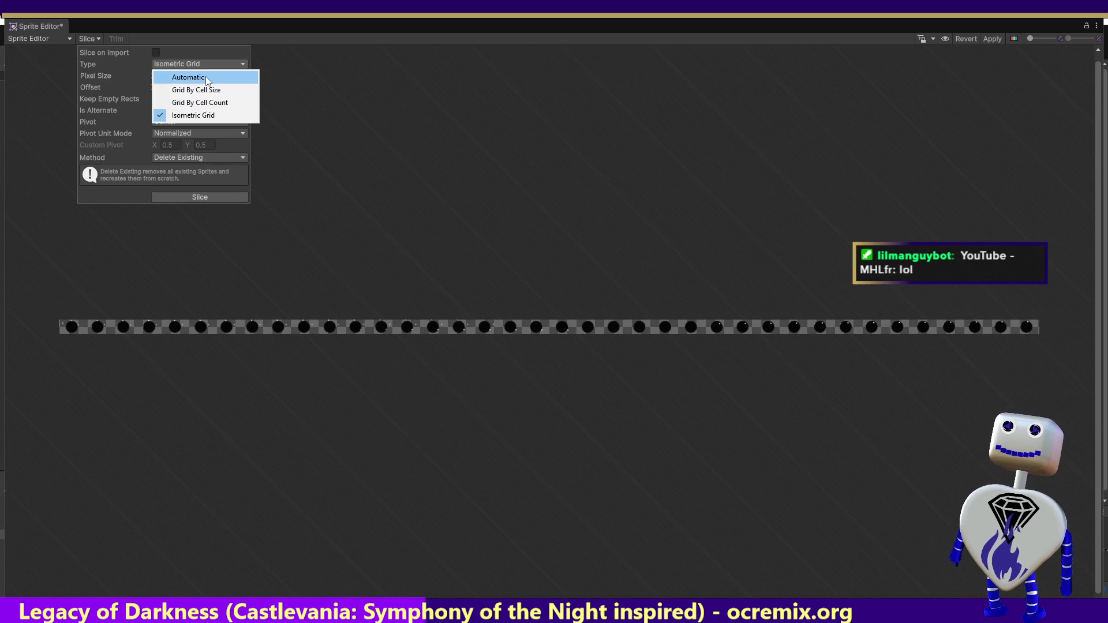
- Choose Automatic type and slice the Dark Sun sheet into one sprite per black circle
click(206, 79)
click(217, 201)
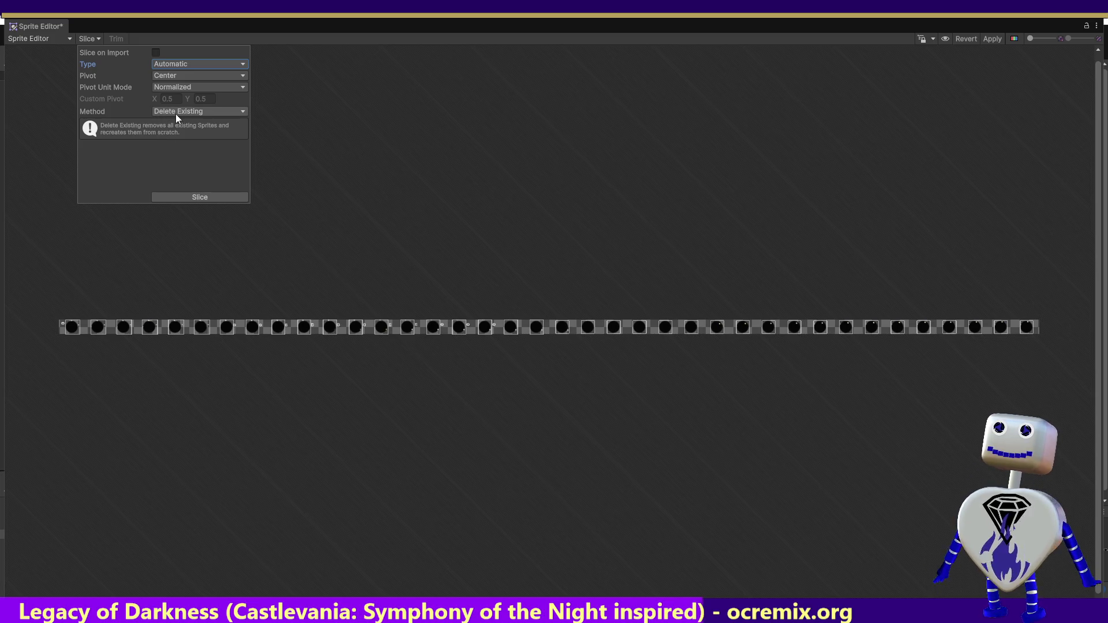
- Select the first sun sprite and drag its slice edges outward right and left around the circle
click(71, 328)
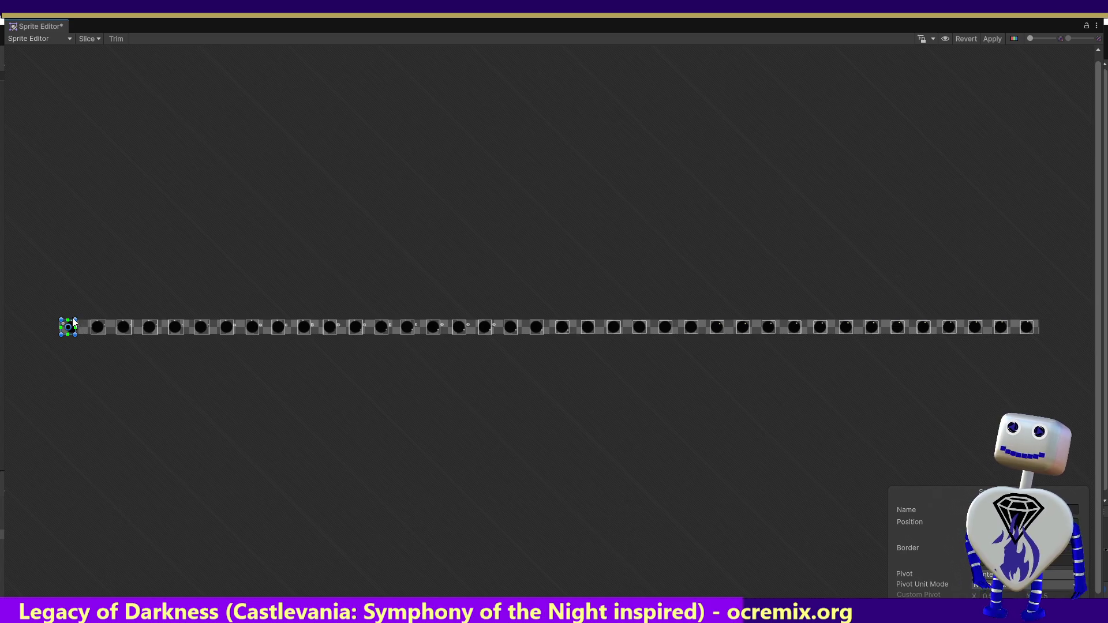
click(74, 328)
click(73, 328)
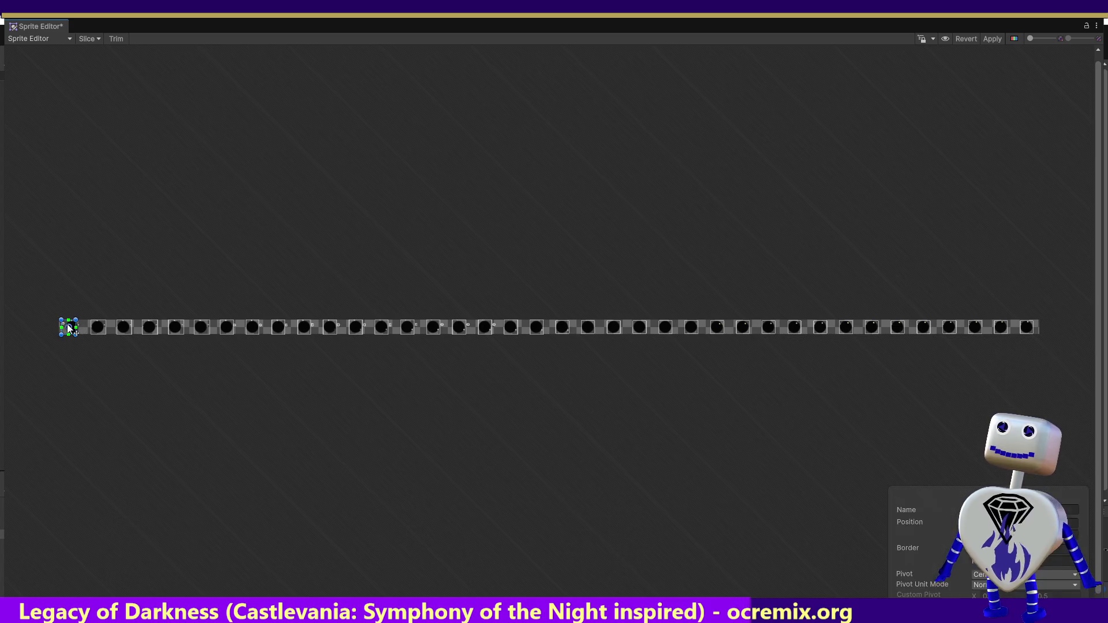
drag(79, 319, 83, 318)
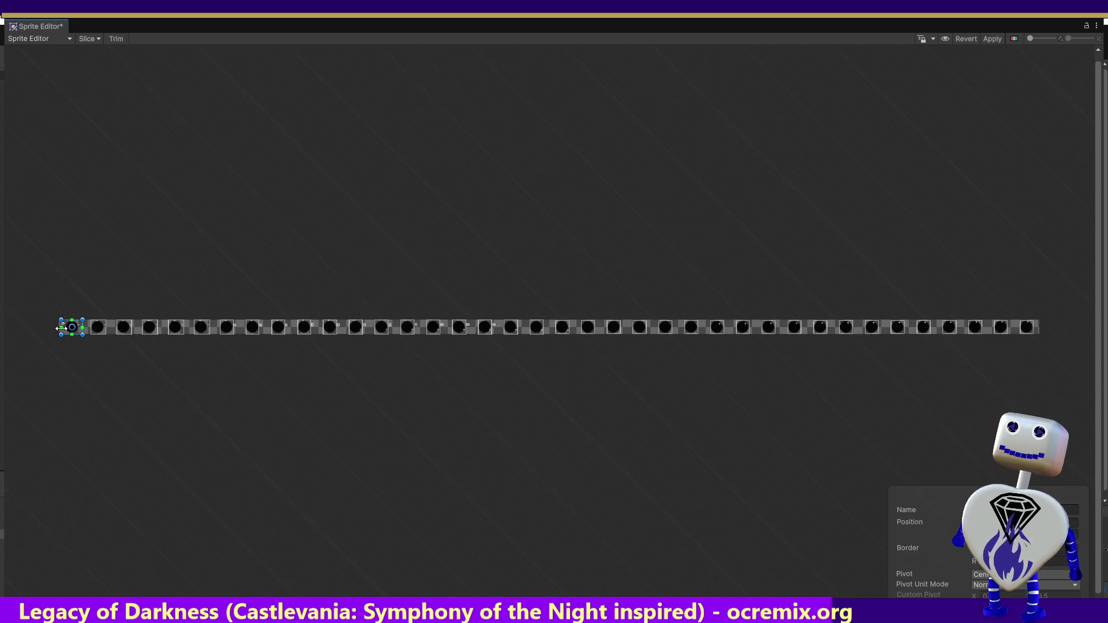
drag(61, 317, 57, 317)
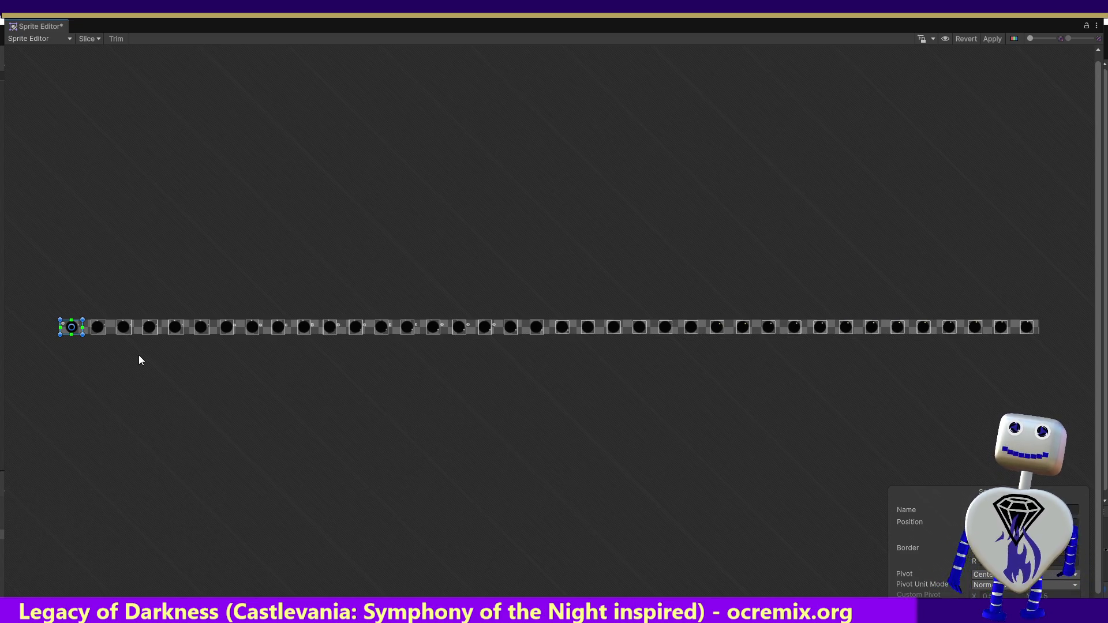
- Reopen the slice options with Type set to Grid By Cell Size
click(88, 39)
click(175, 61)
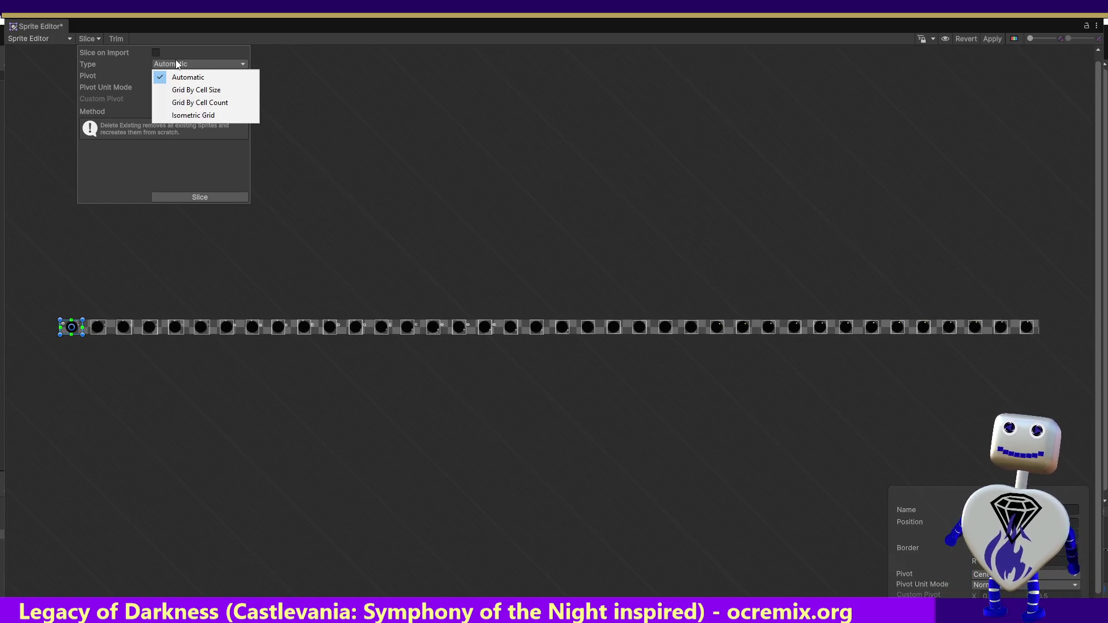
click(231, 90)
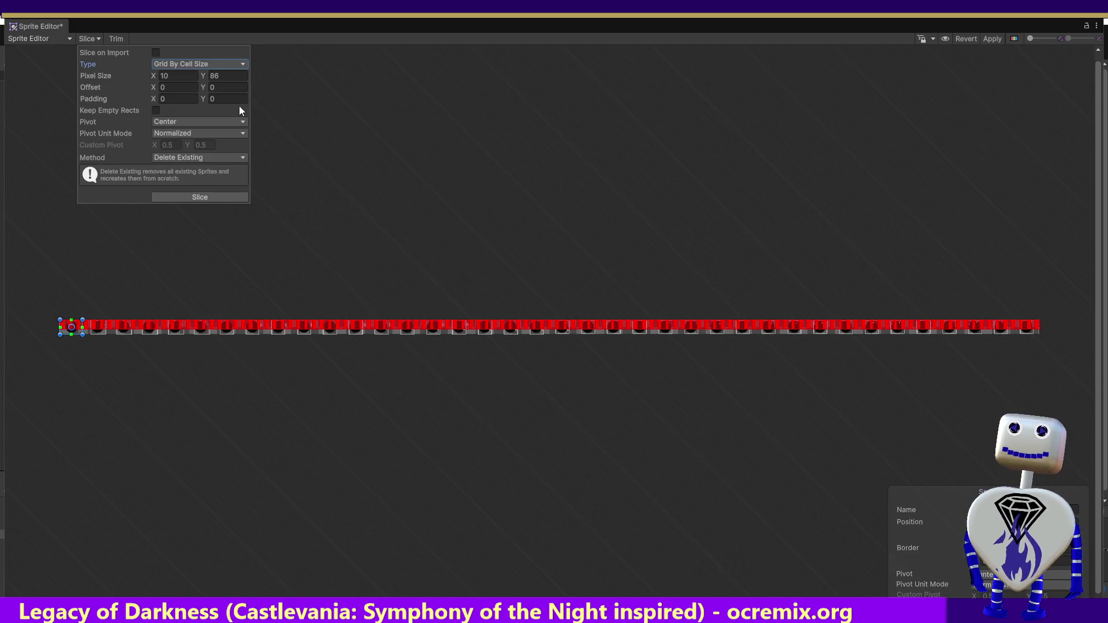
- Try several cell widths, settling on 75 pixels with the height kept at 86
click(175, 76)
text(209)
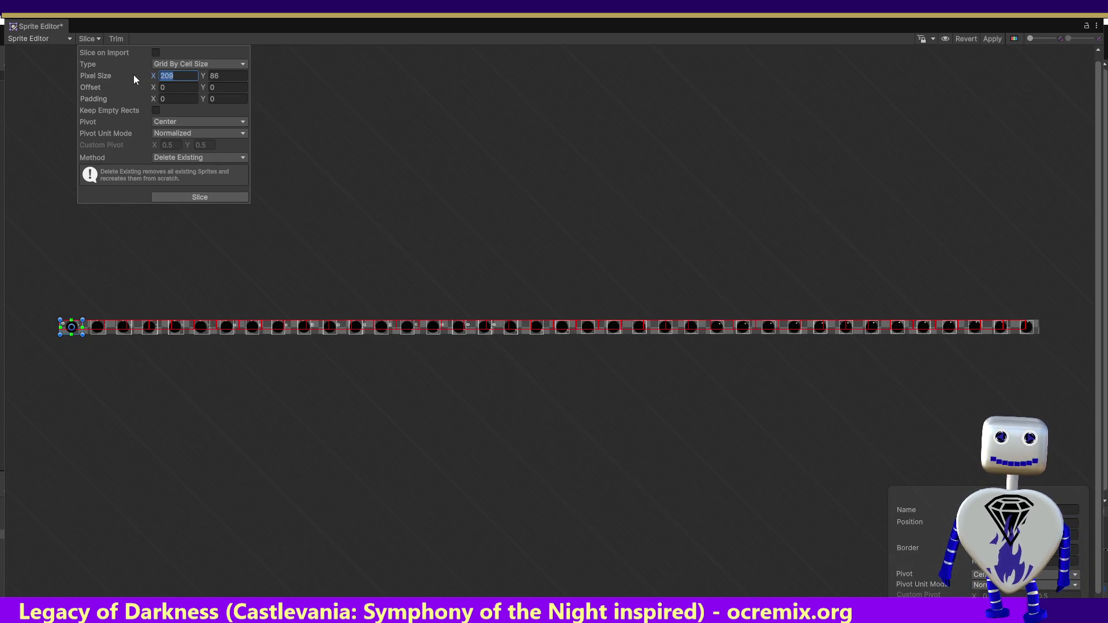
text(1)
text(20)
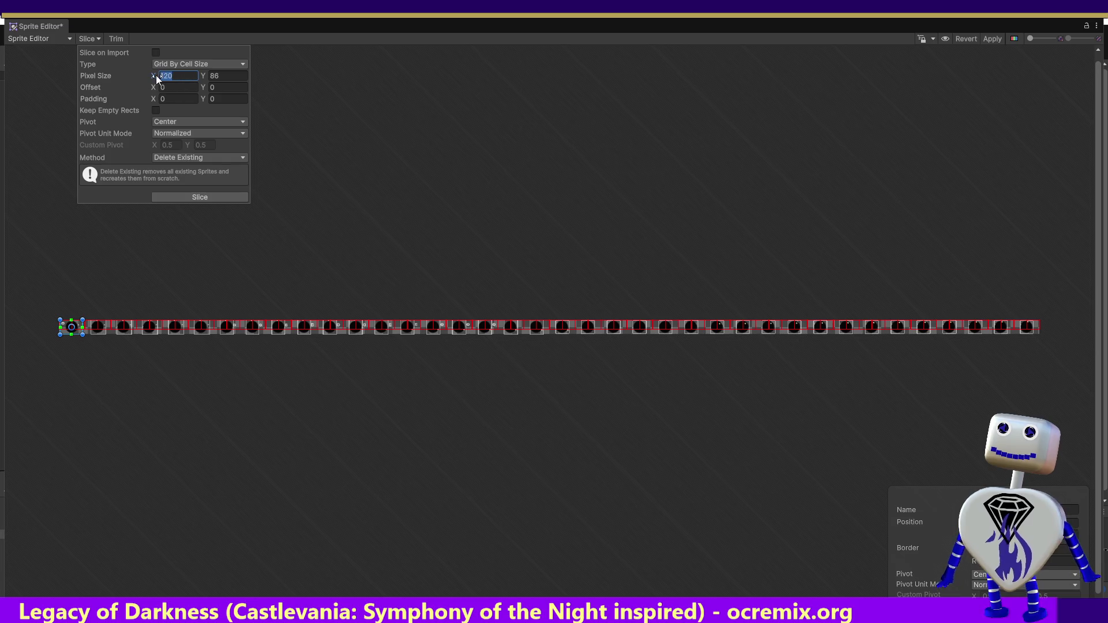
text(100)
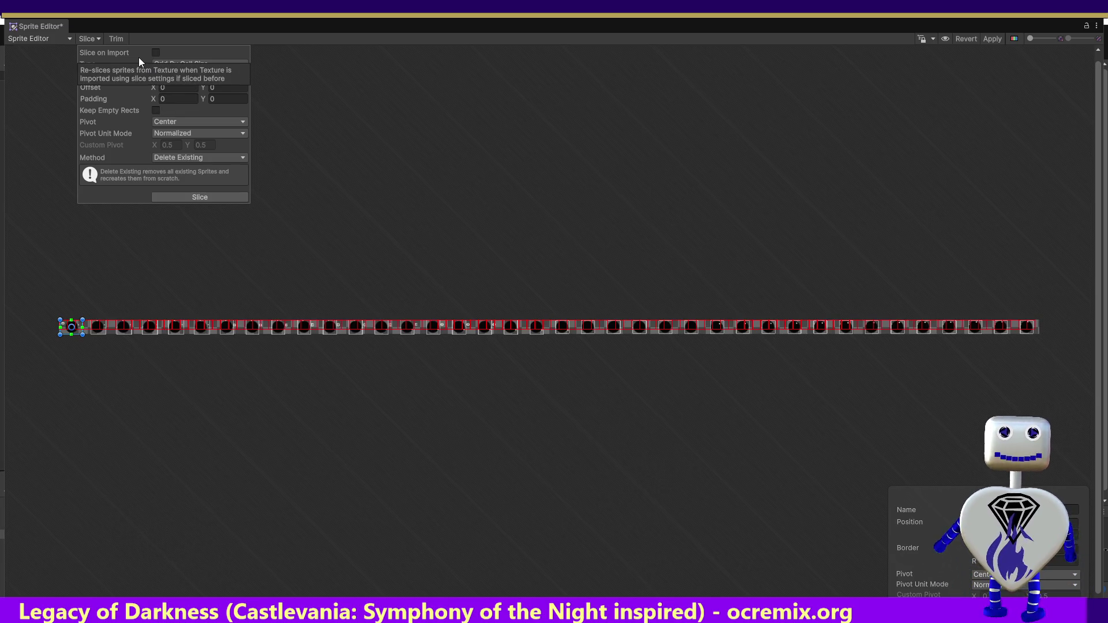
click(160, 73)
text(75)
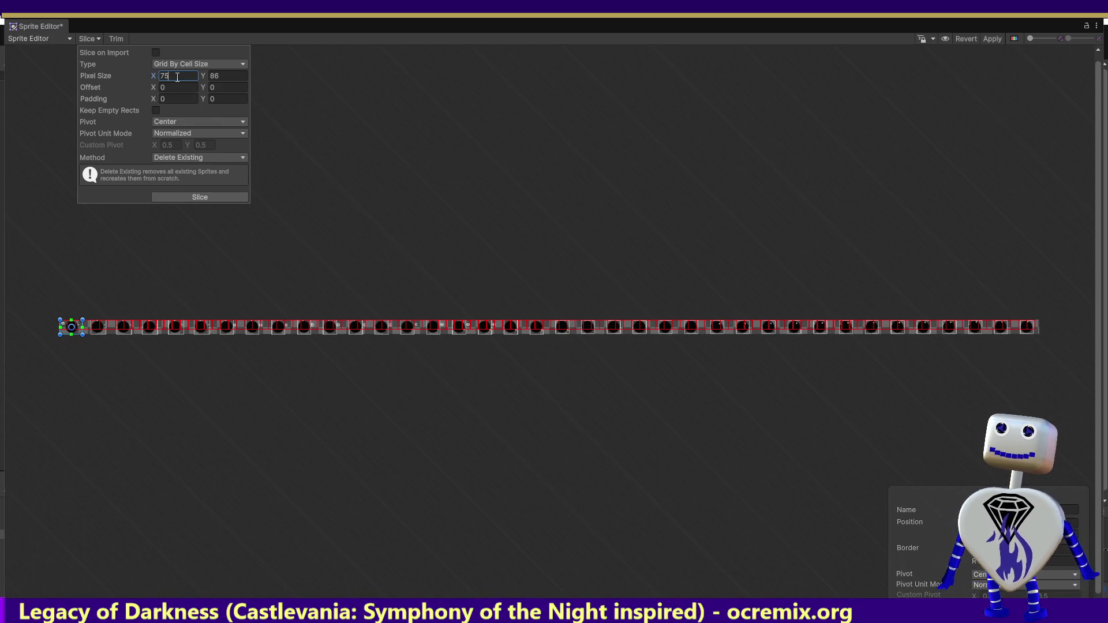
- Preview grid cell widths of 60, 50 and 120, then settle Pixel Size X at 150
click(153, 75)
text(60)
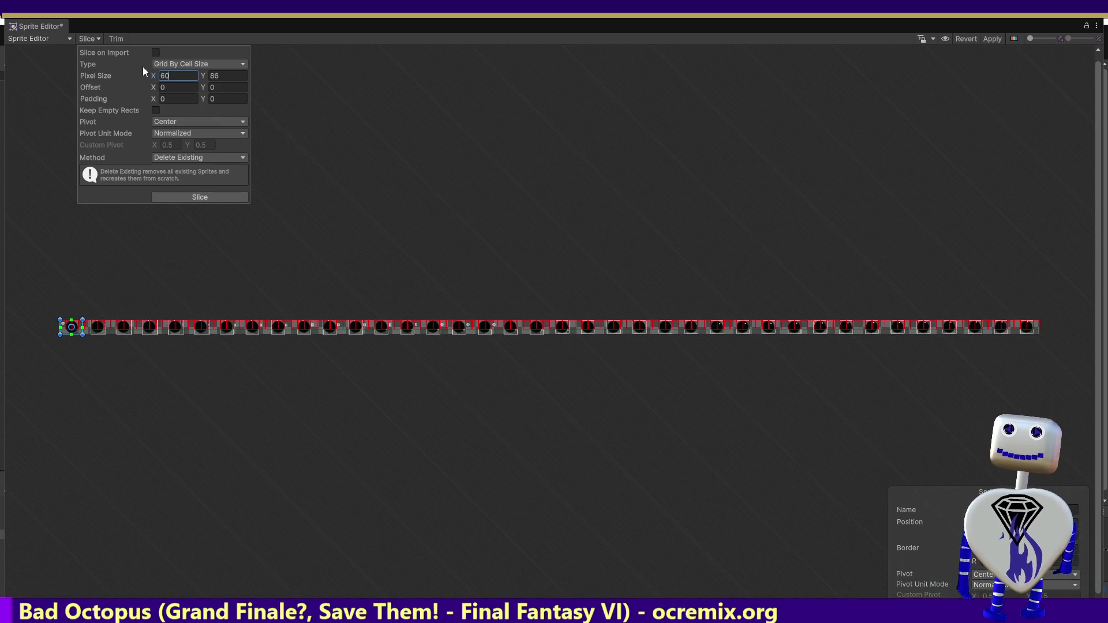
click(152, 78)
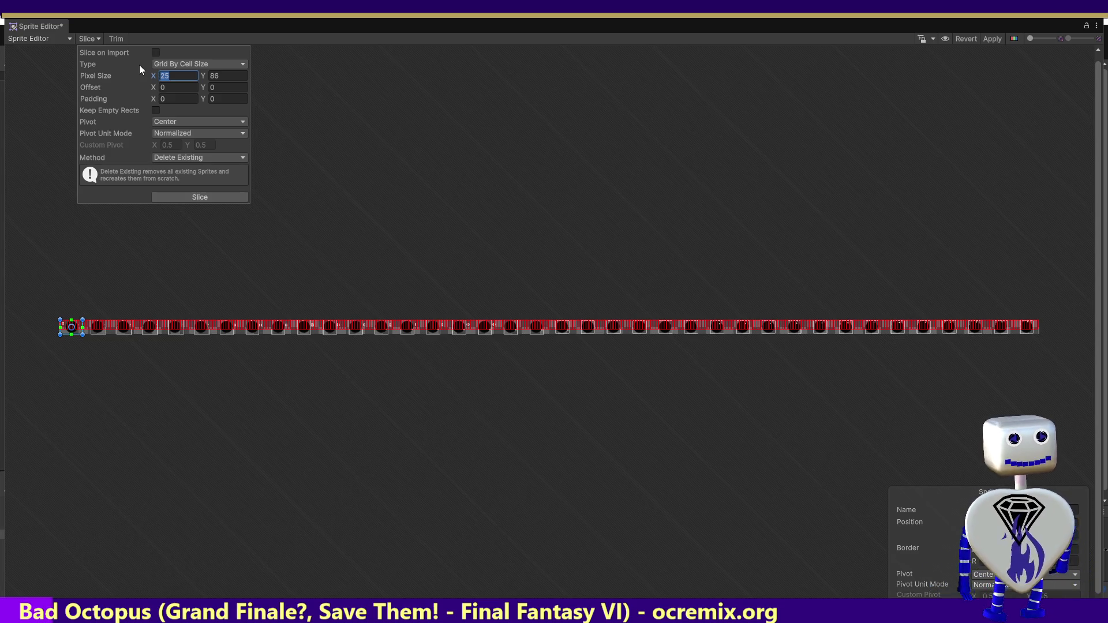
text(50)
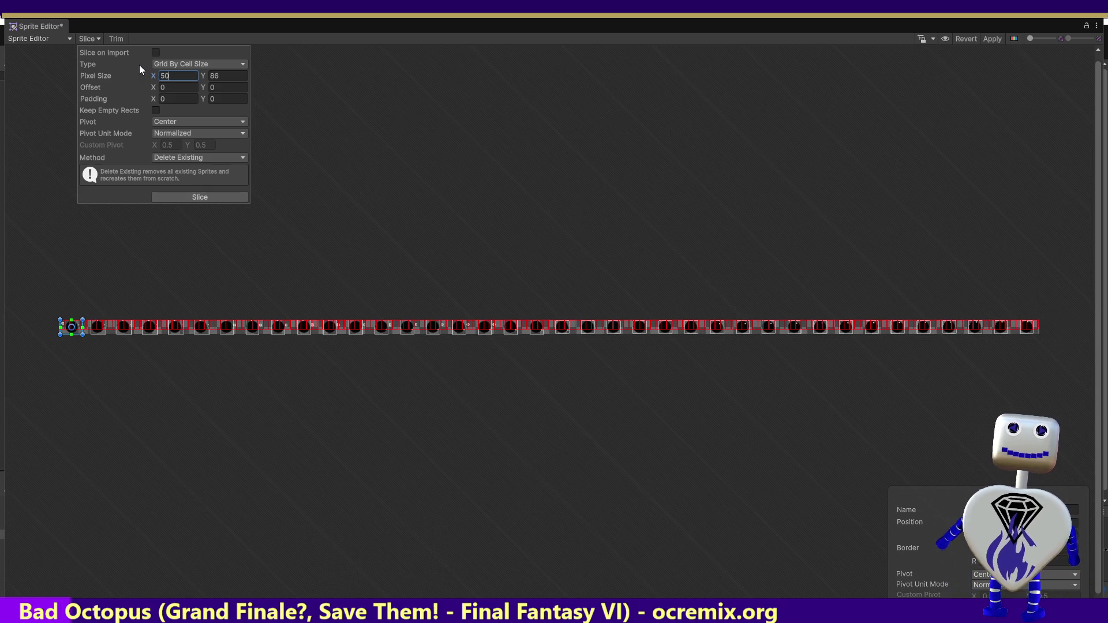
click(154, 76)
text(120)
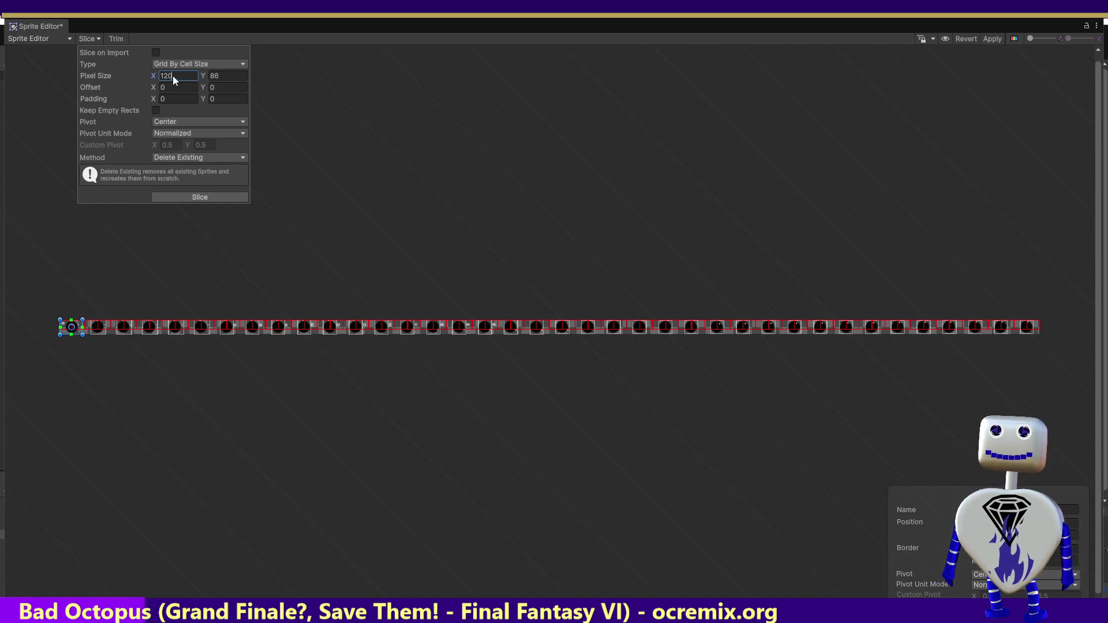
text(150)
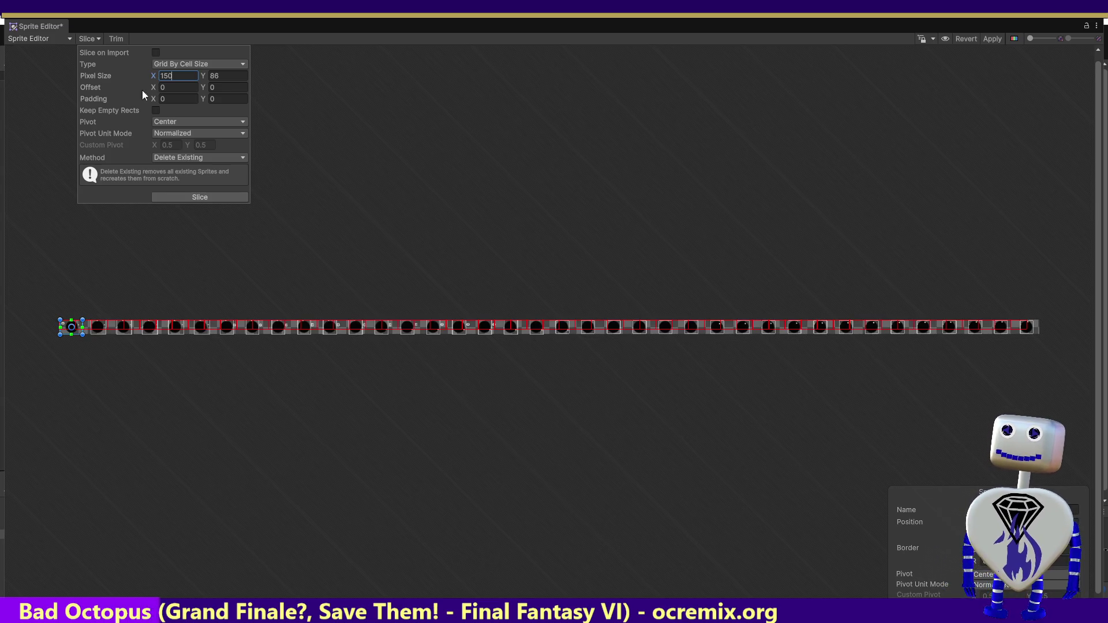
- Test grid cell heights of 100 and 150 pixels for Pixel Size Y
click(223, 75)
text(100)
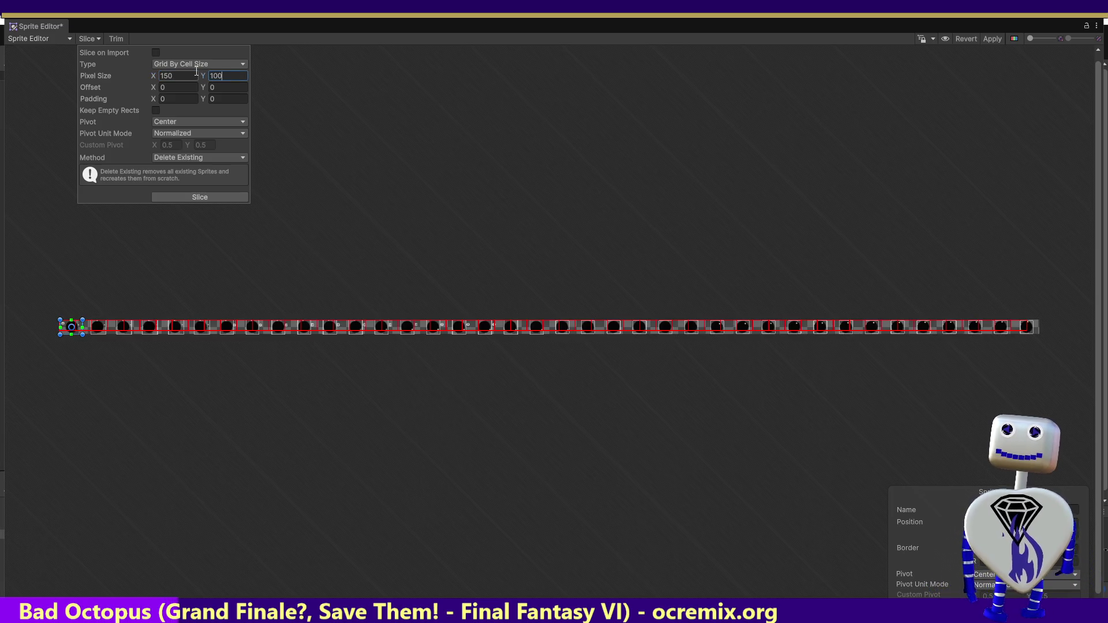
key(Return)
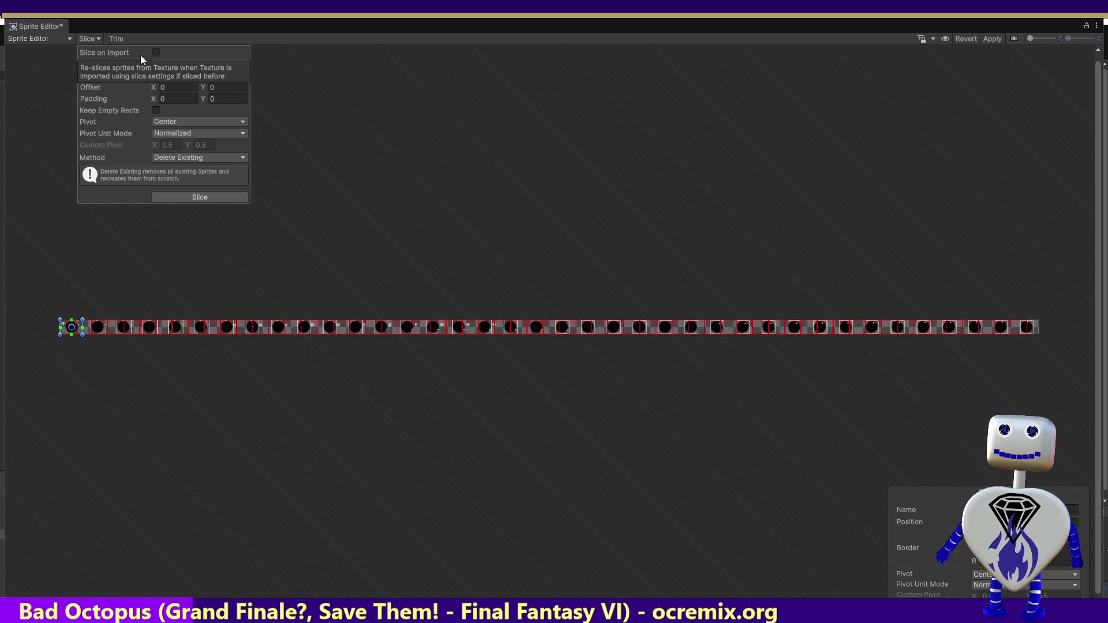
text(150)
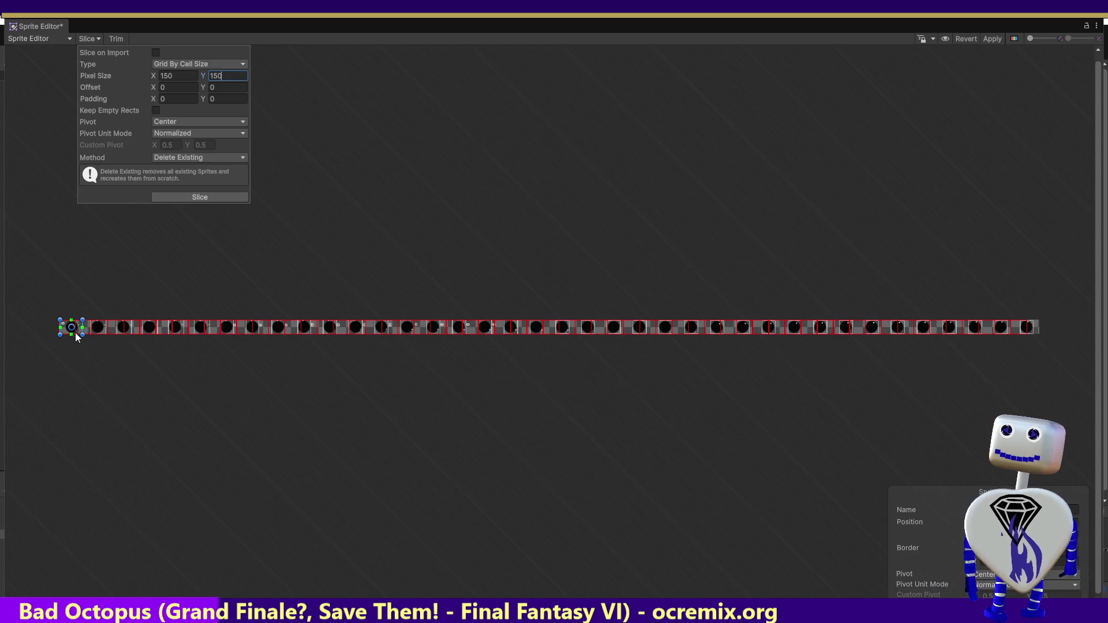
click(167, 78)
- Try cell widths 125, 175 and 200, return width to 150, and adjust the first sprite's slice
click(173, 76)
drag(174, 75, 164, 74)
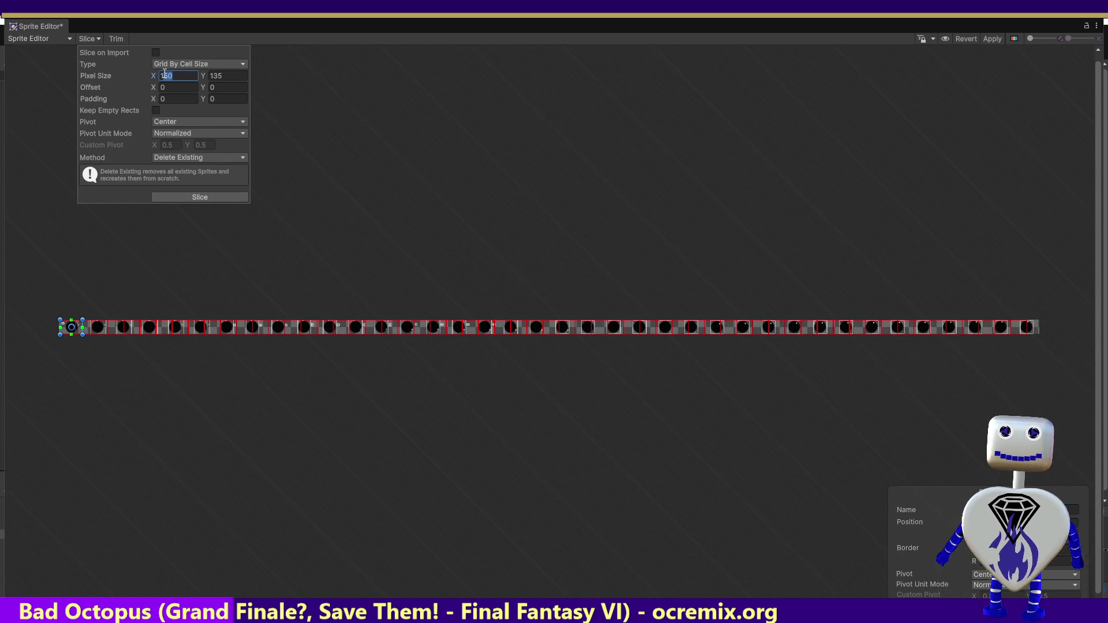
text(125)
text(7)
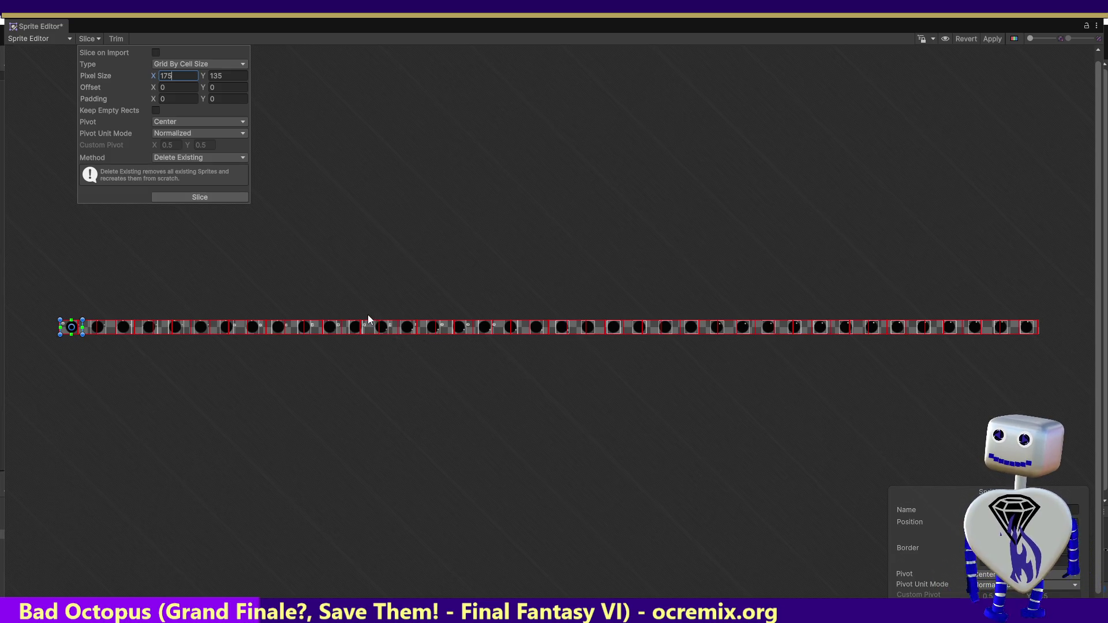
click(153, 77)
text(200)
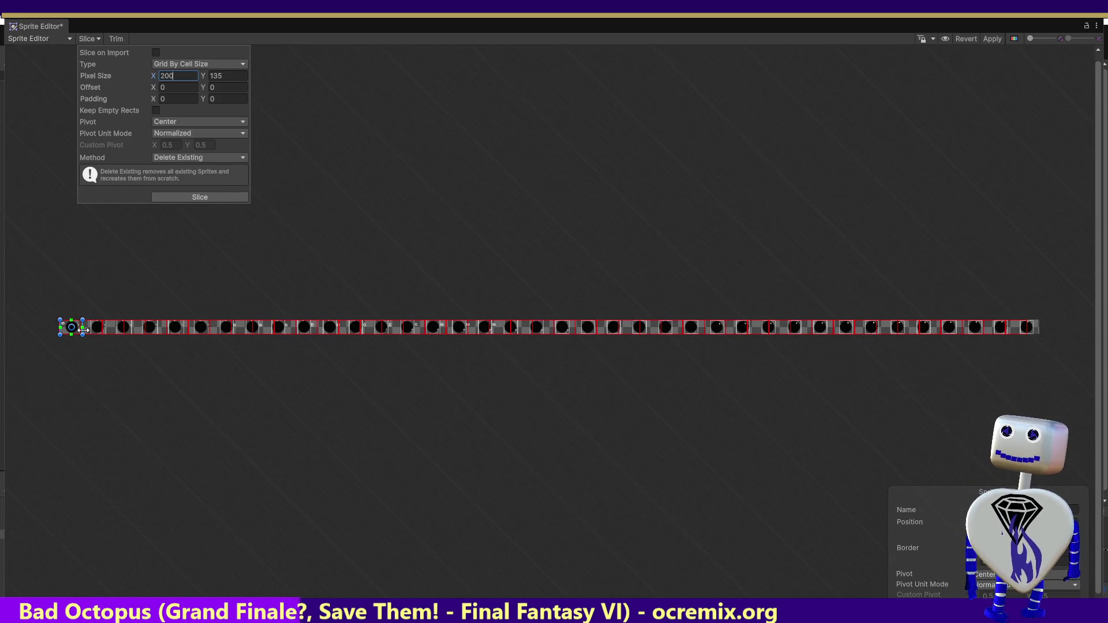
drag(189, 78, 155, 76)
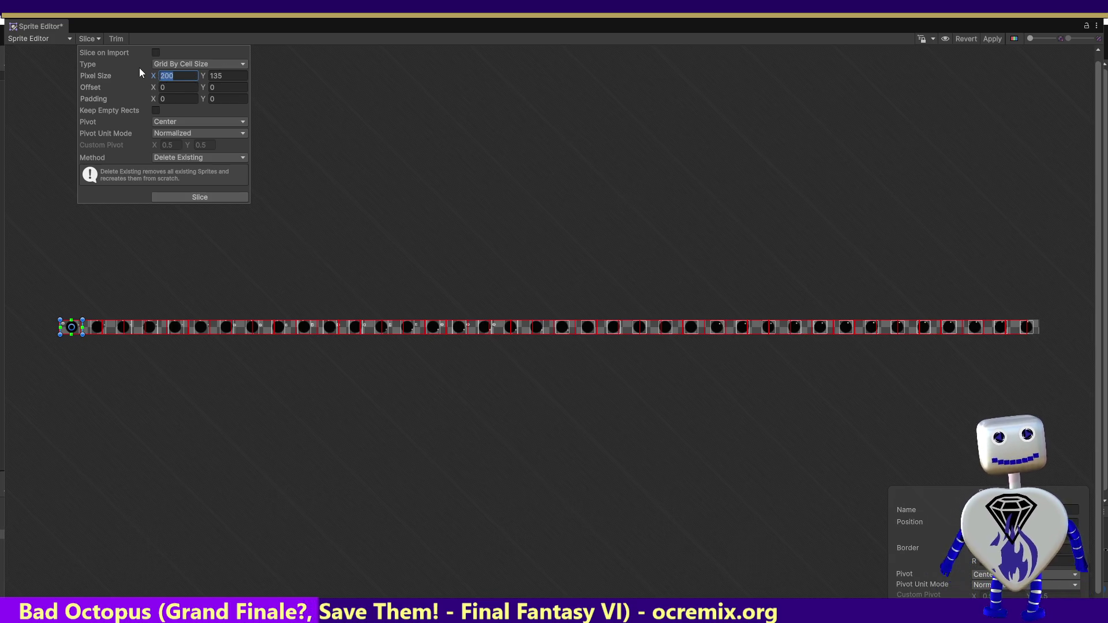
text(150)
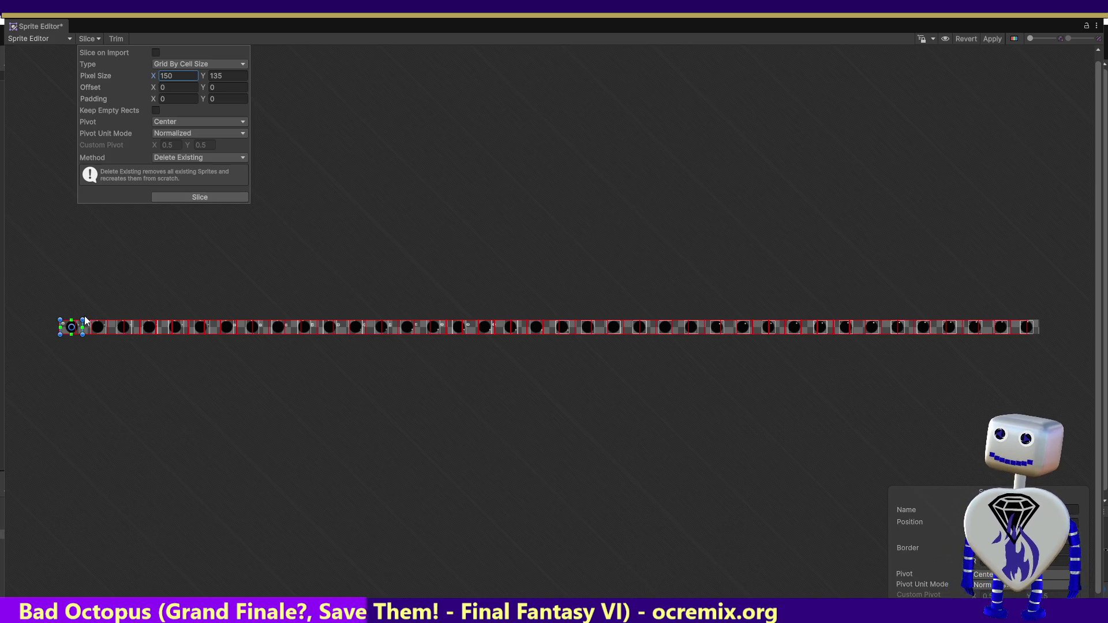
drag(83, 319, 79, 311)
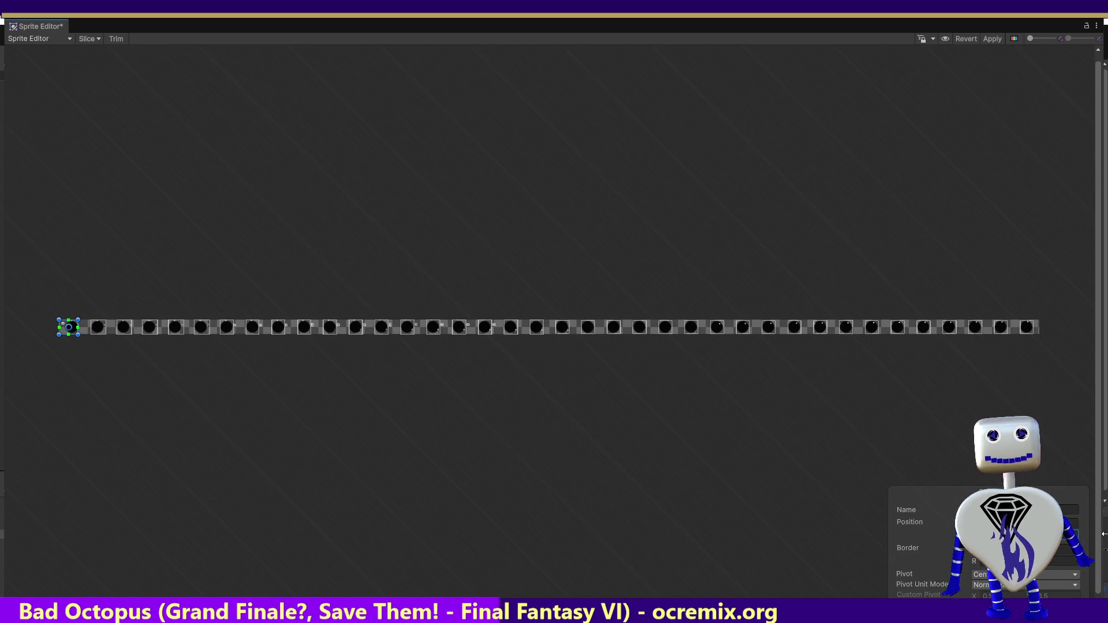
- Reopen the slicing options and set the grid cell width to 175
click(94, 39)
click(172, 75)
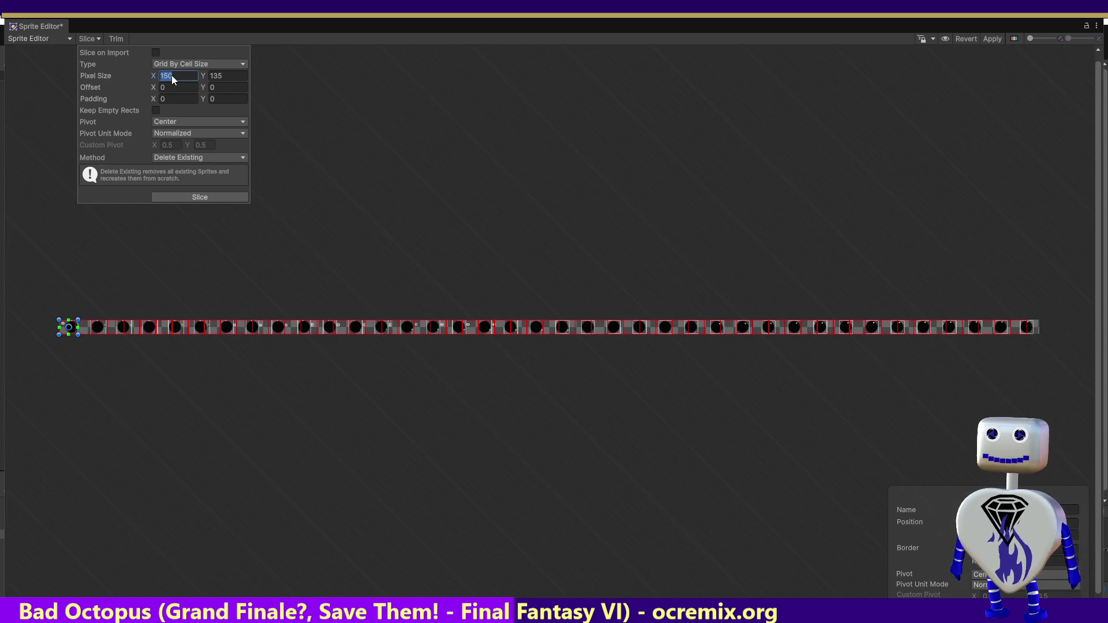
click(164, 76)
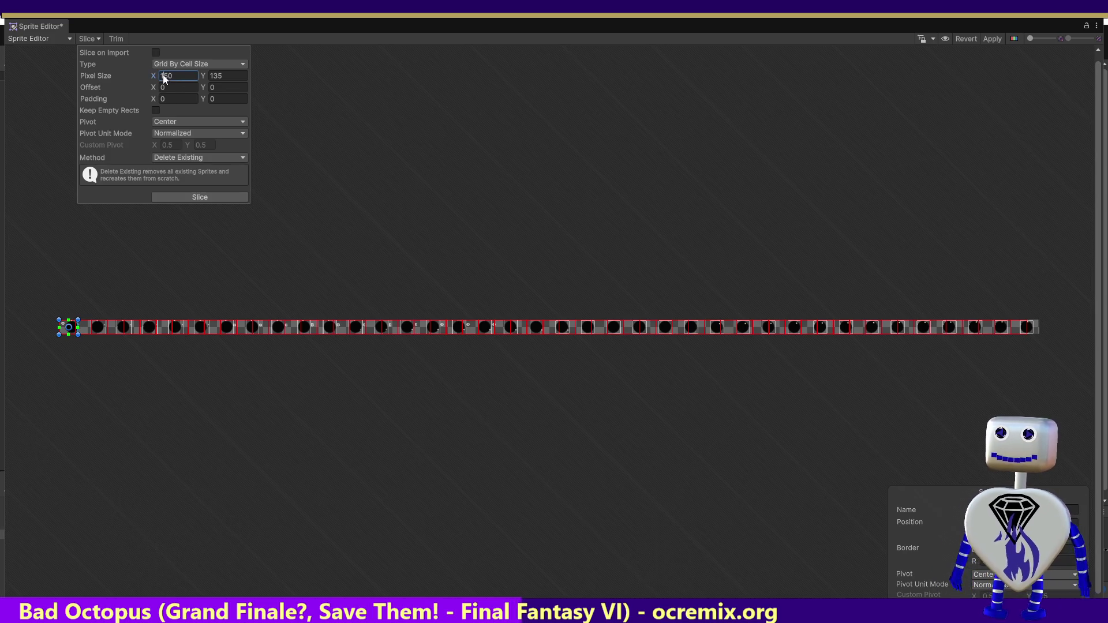
double_click(167, 74)
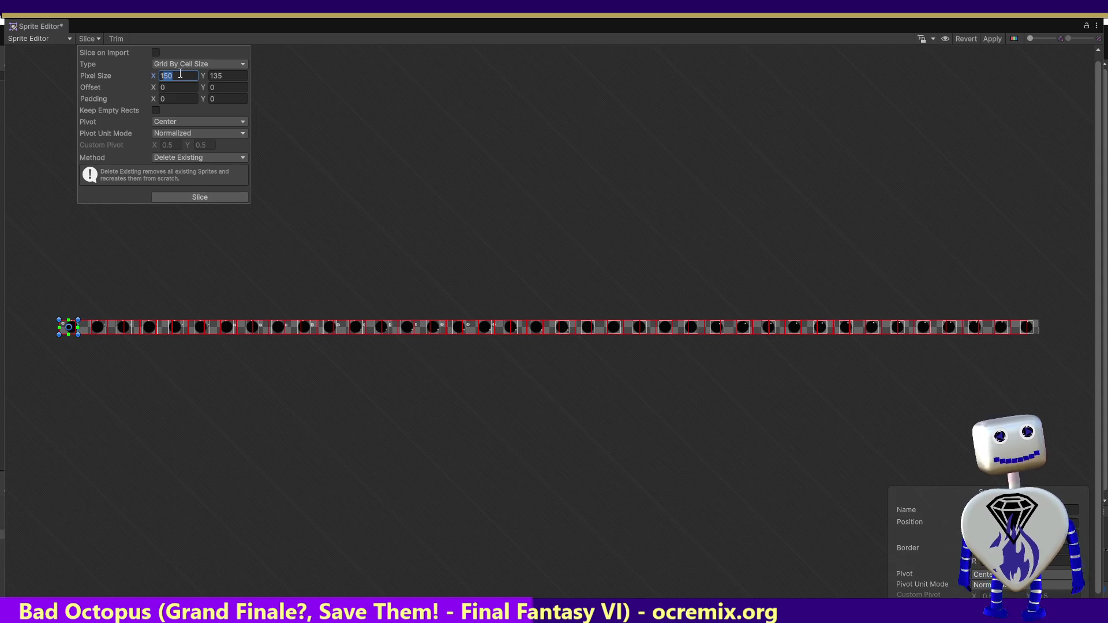
text(175)
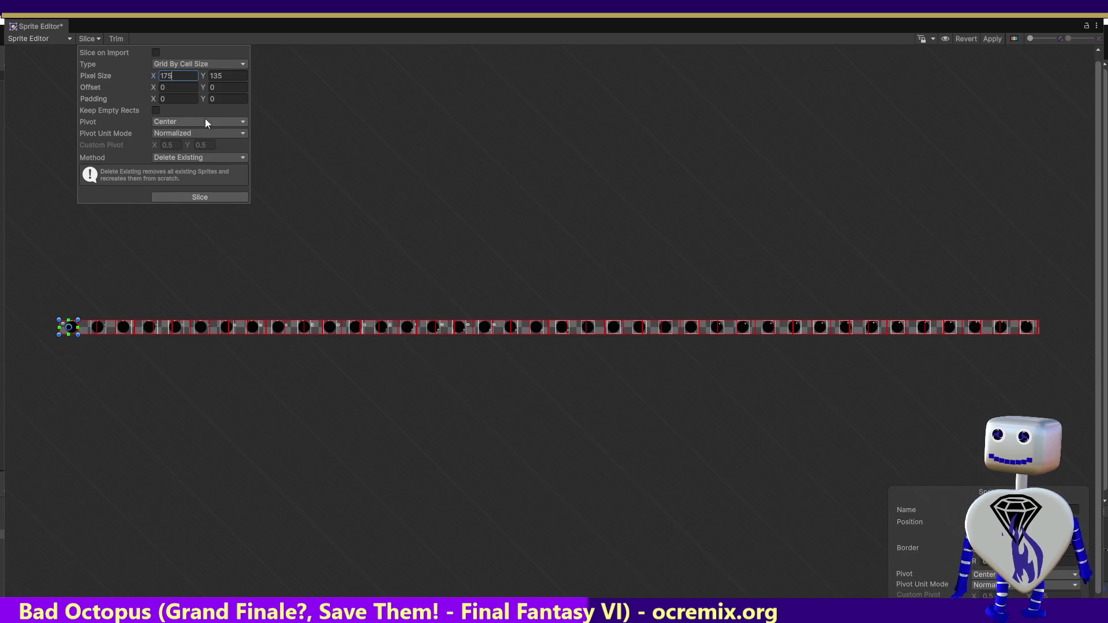
- Try a horizontal slice offset of 10, then set Offset X to 0
click(149, 87)
text(10)
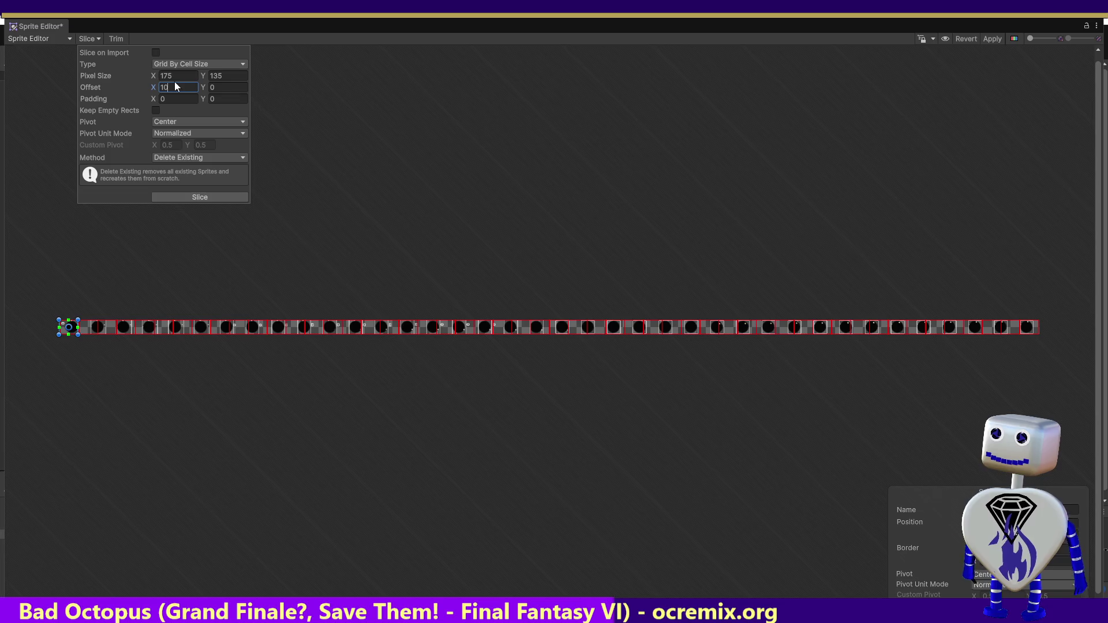
key(Return)
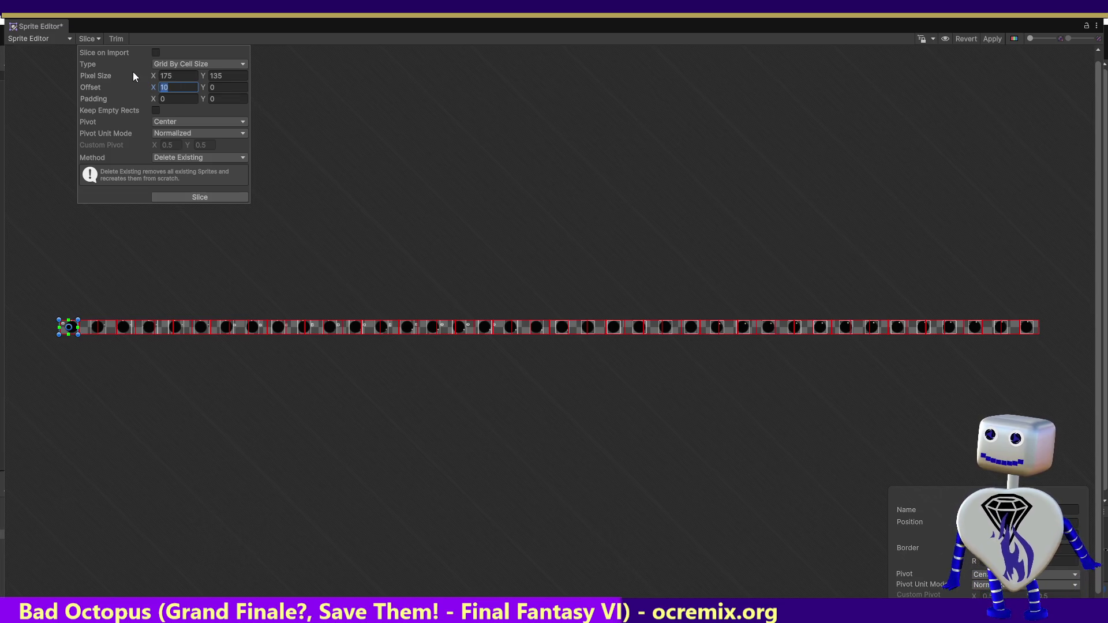
text(0)
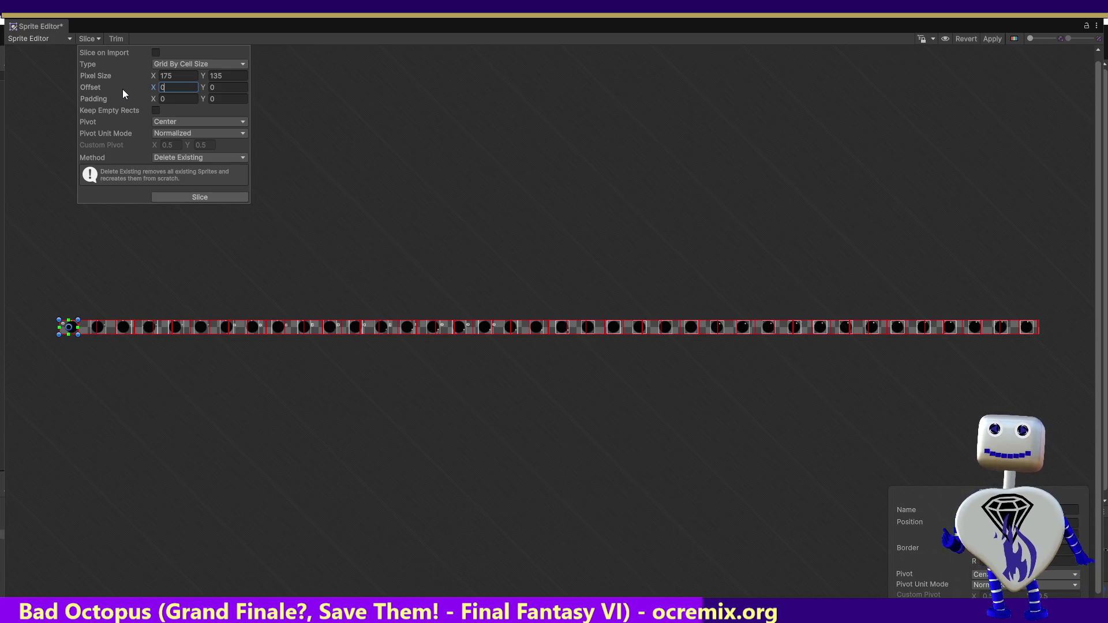
key(Return)
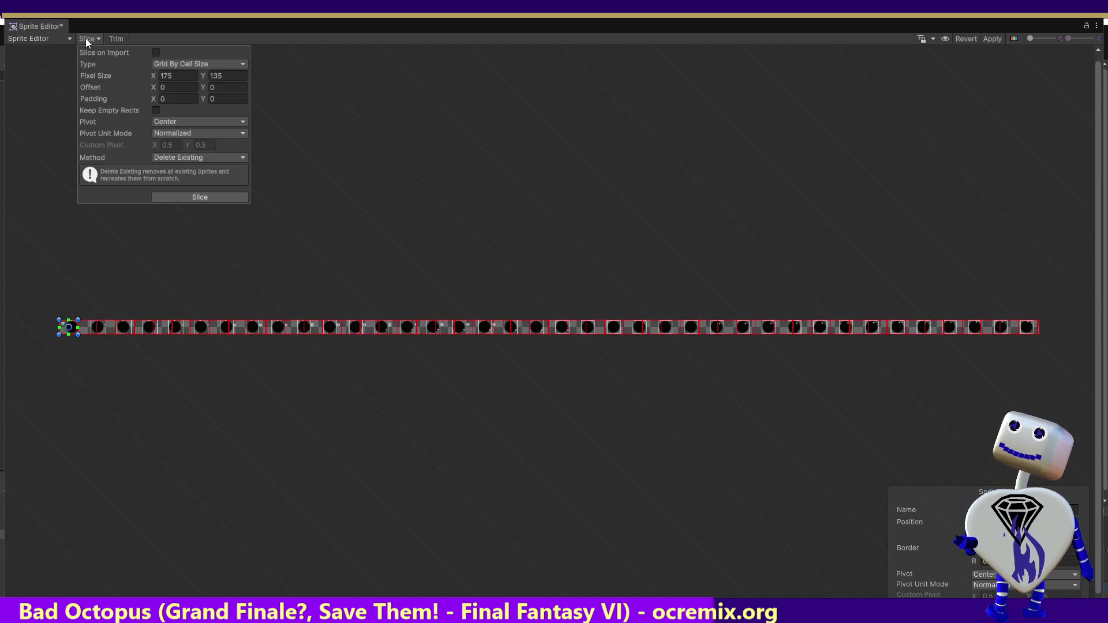
- Slice the Dark Sun sheet with Automatic slicing, apply the slices and close the Sprite Editor
click(219, 65)
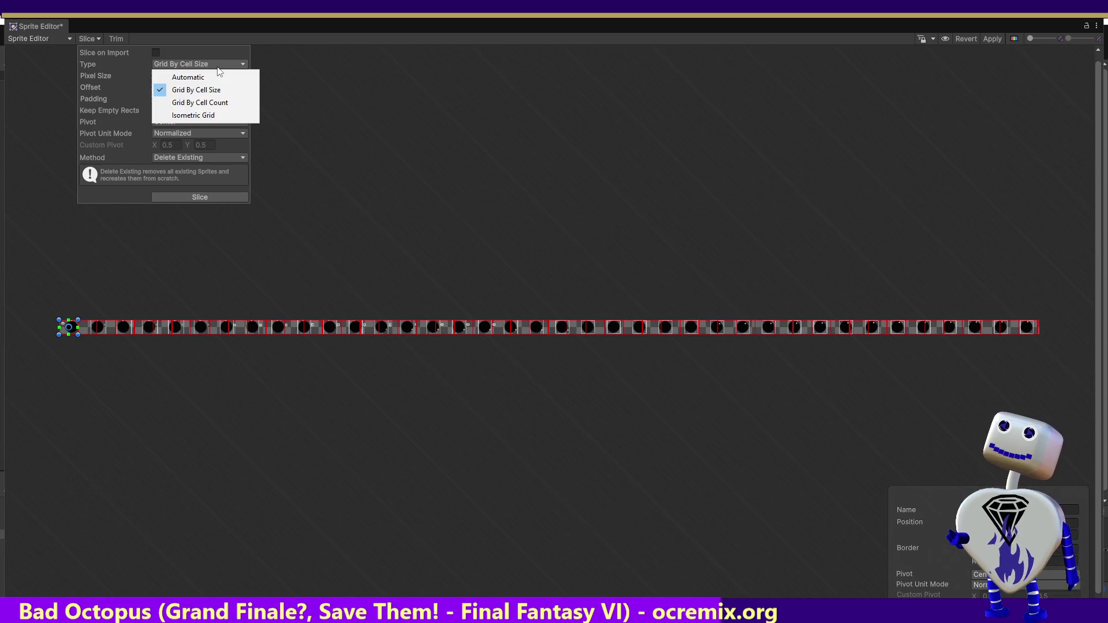
click(219, 76)
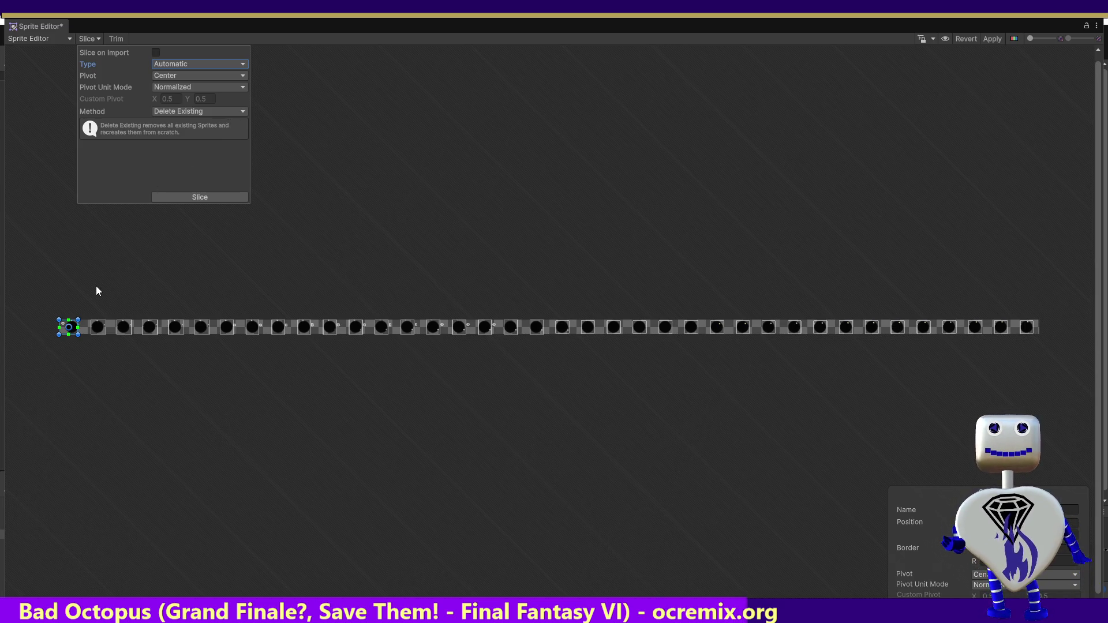
click(183, 197)
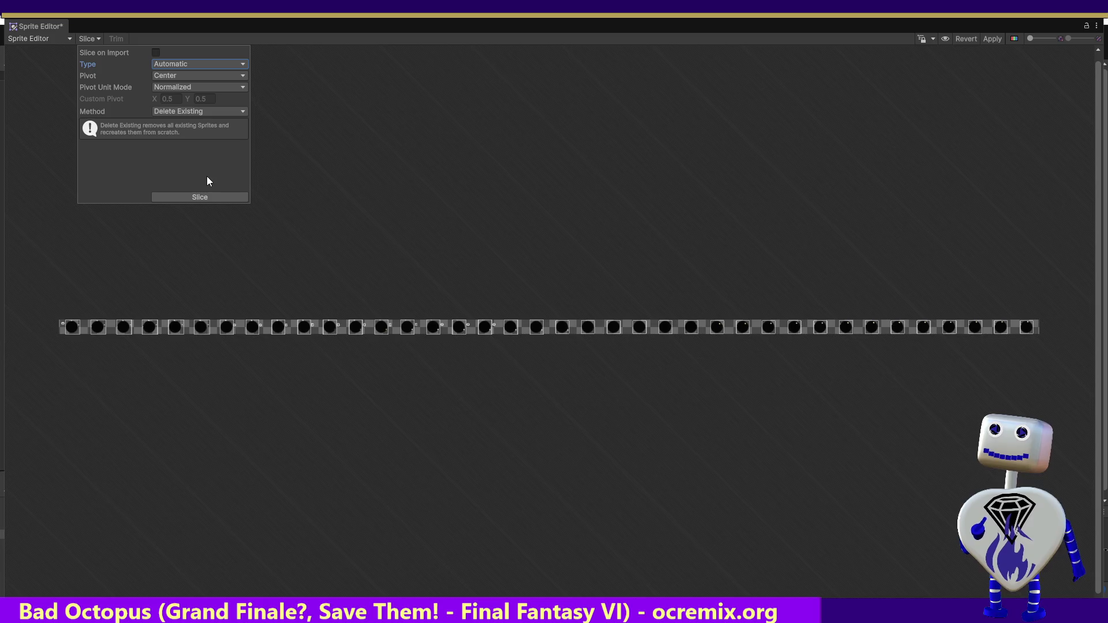
click(992, 37)
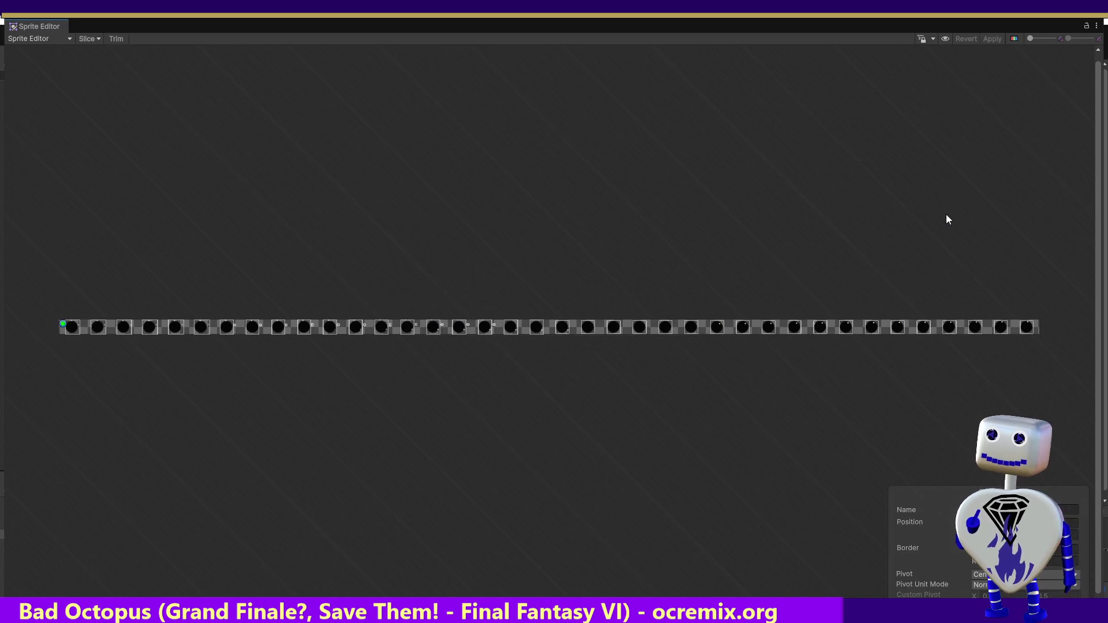
click(1092, 33)
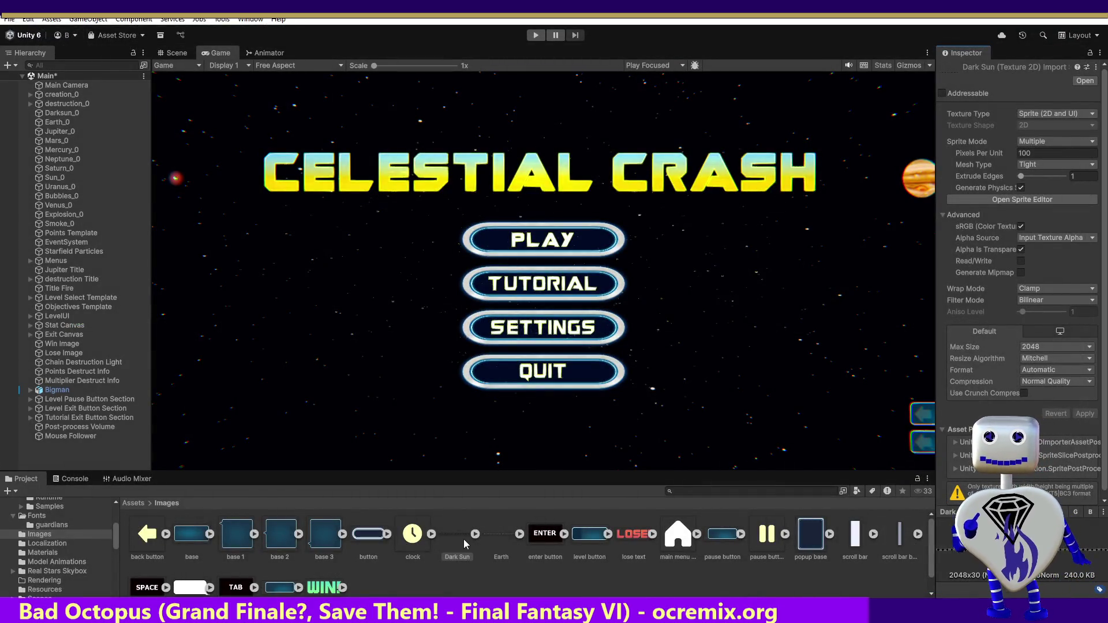
- Add the Dark Sun sprite to the Hierarchy as Dark Sun_0 and frame it in the Scene view
click(56, 116)
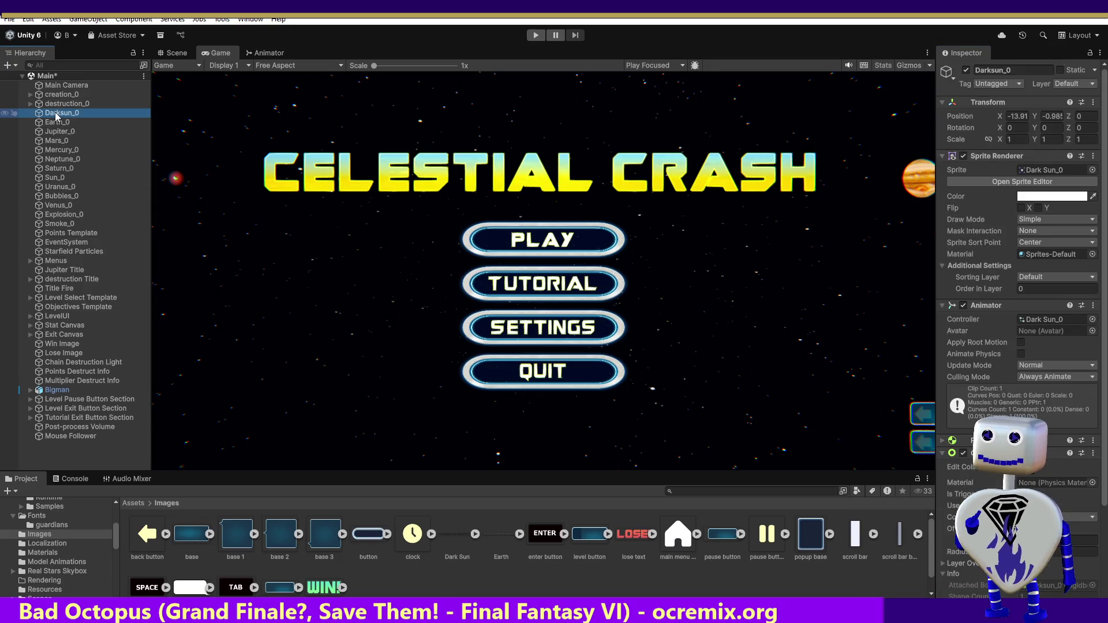
mouse_move(461, 536)
mouse_down()
mouse_move(73, 119)
mouse_move(138, 408)
mouse_move(56, 452)
mouse_up()
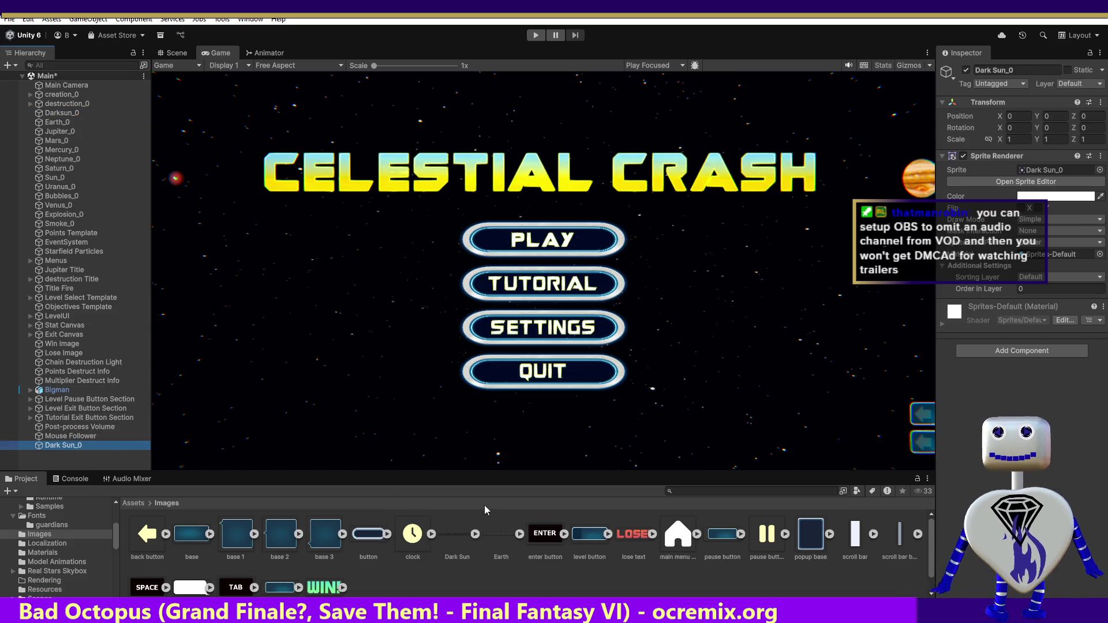
click(175, 52)
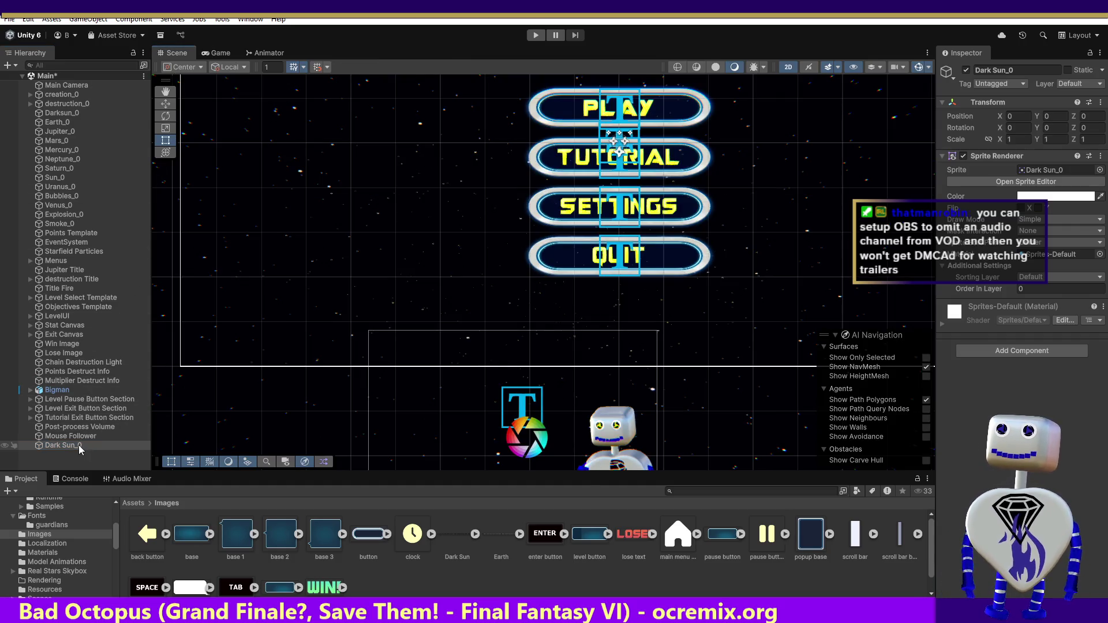
double_click(80, 445)
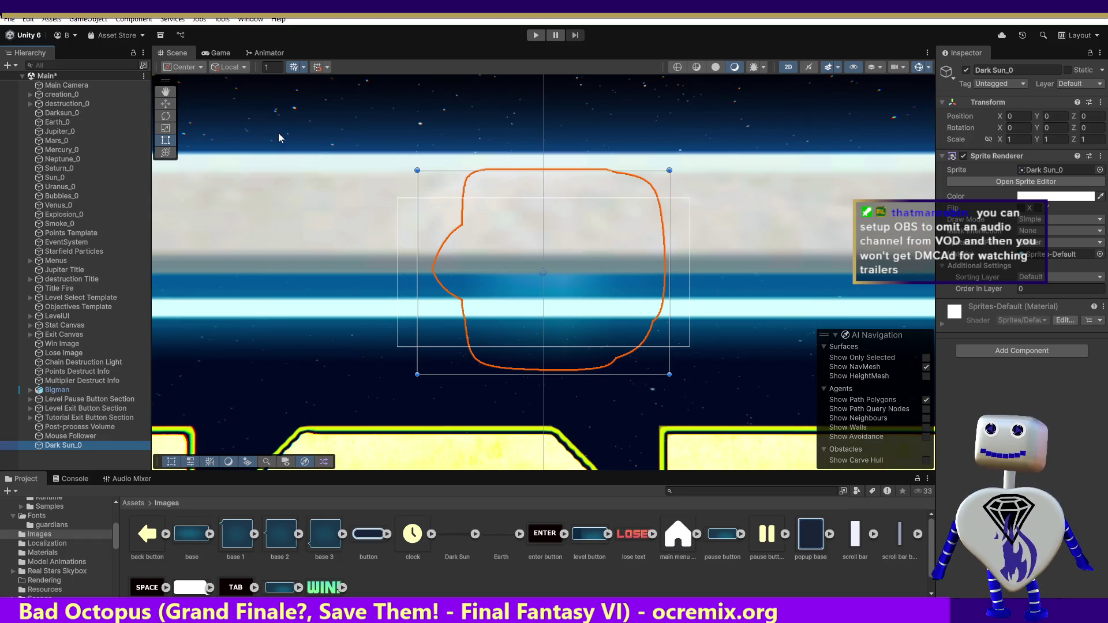
click(214, 53)
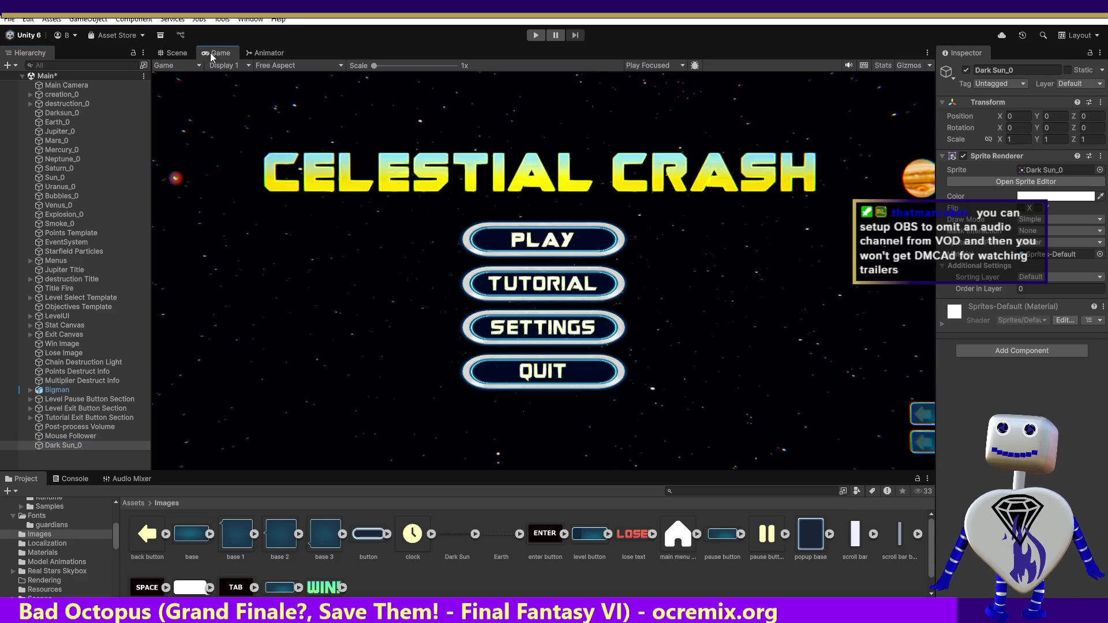
click(179, 53)
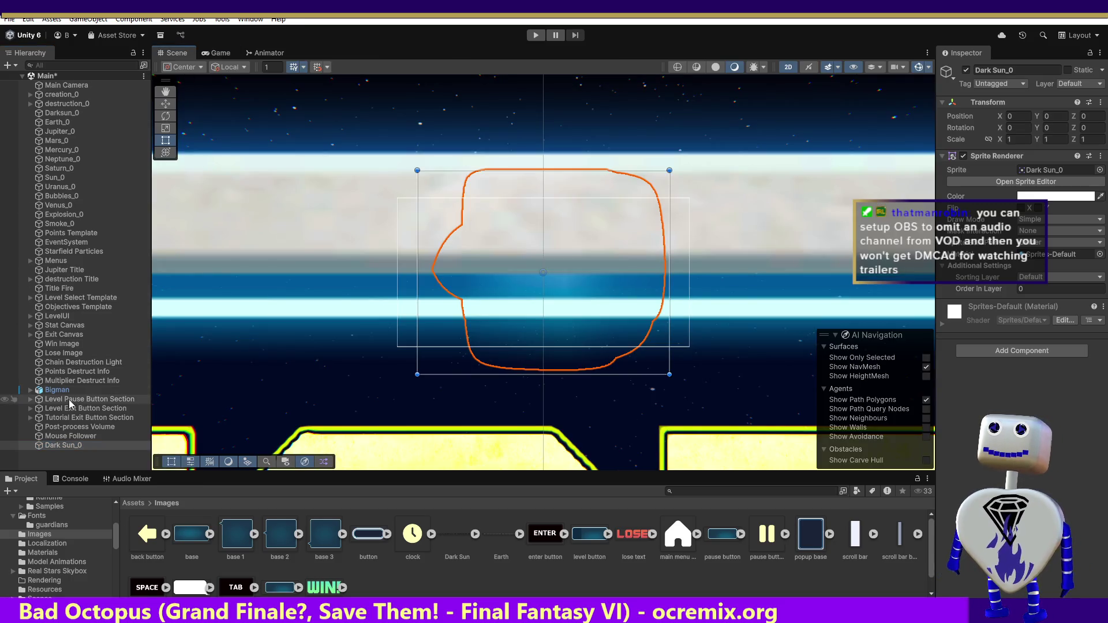
- Copy Darksun_0's X position of -13.915 onto Dark Sun_0 and save the scene
click(62, 113)
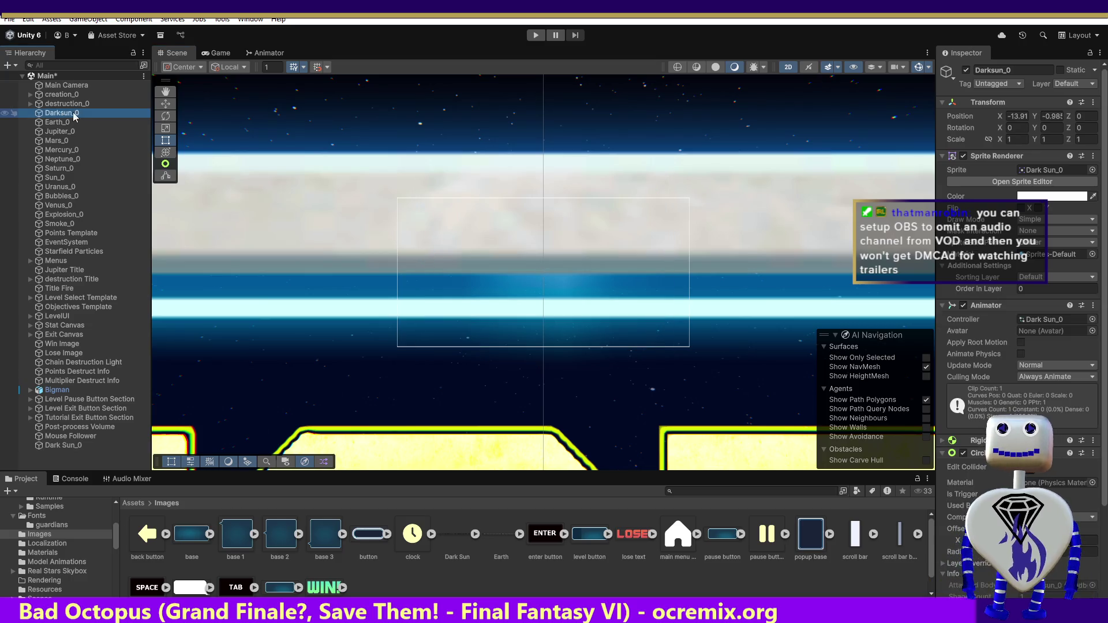
click(1016, 115)
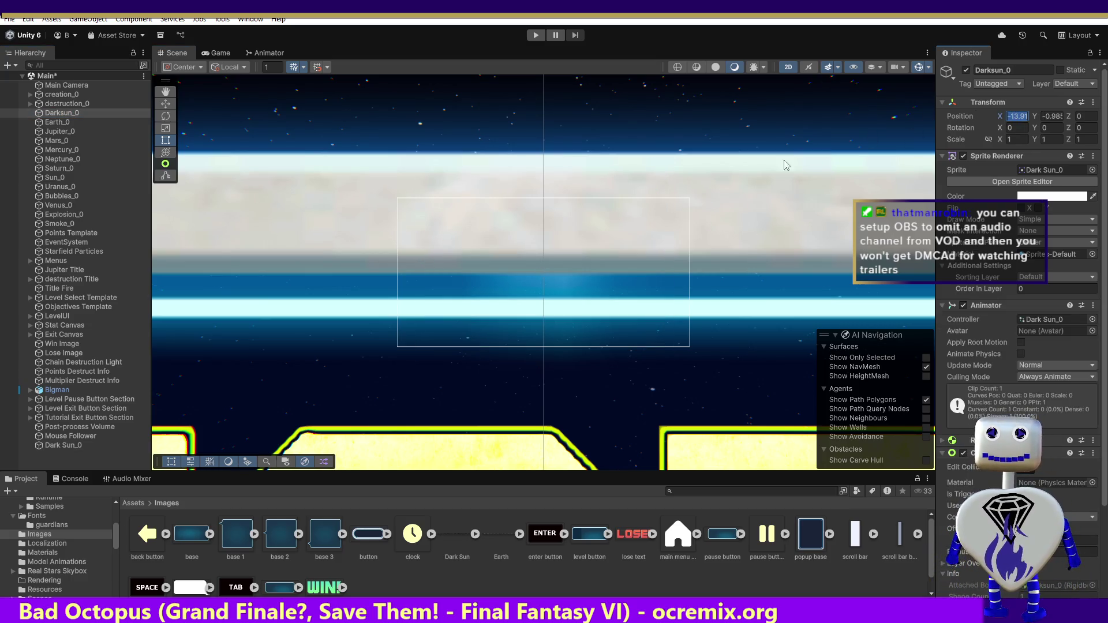
click(62, 113)
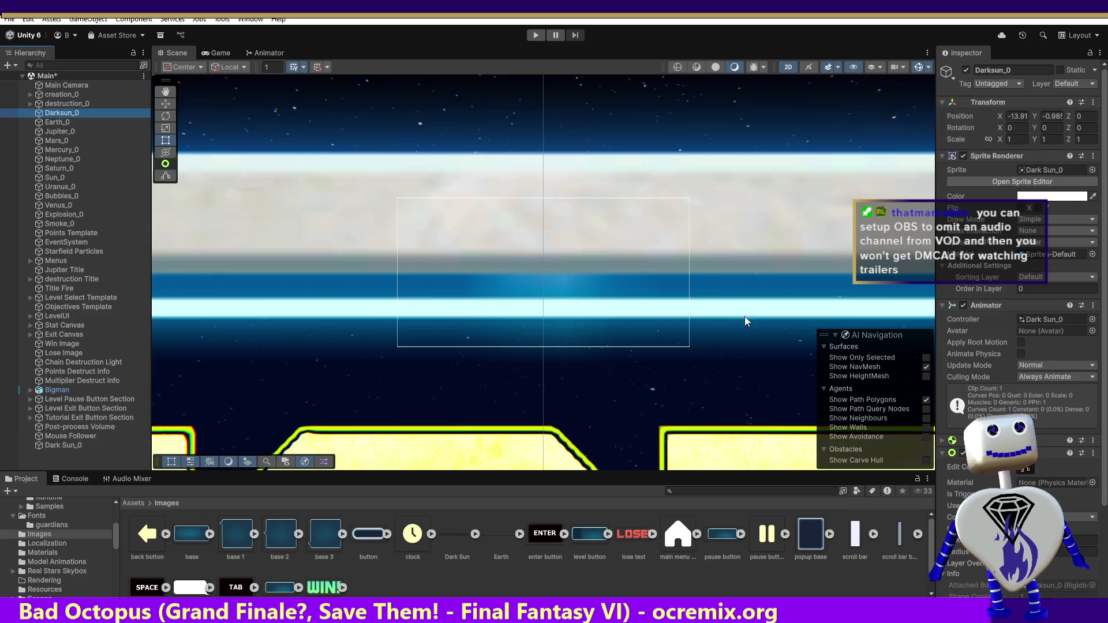
click(64, 445)
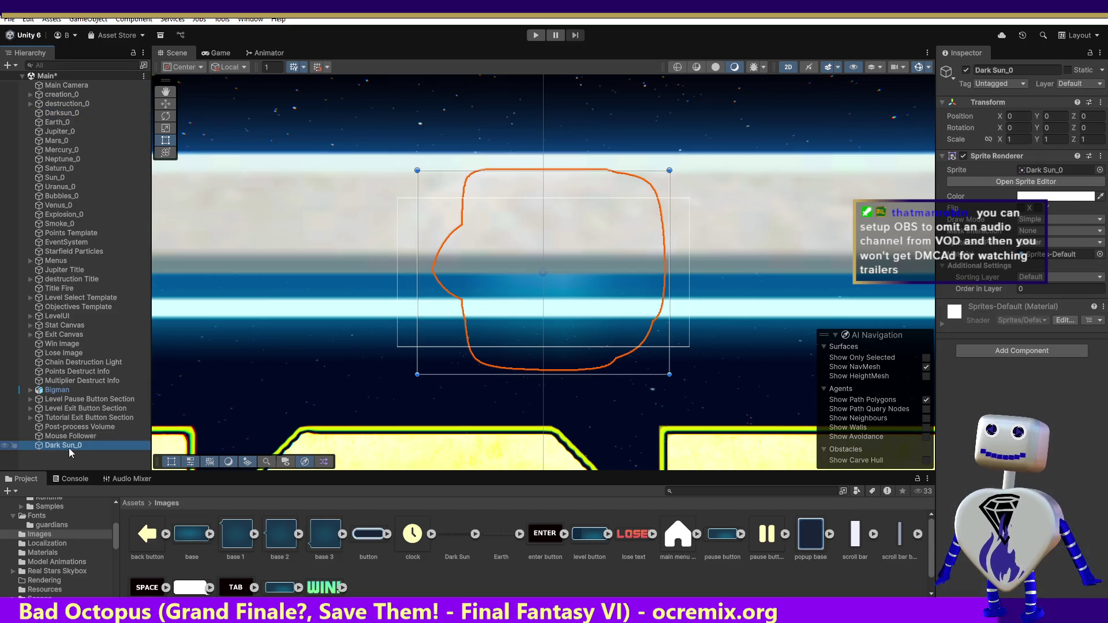
click(1024, 115)
key(ctrl+v)
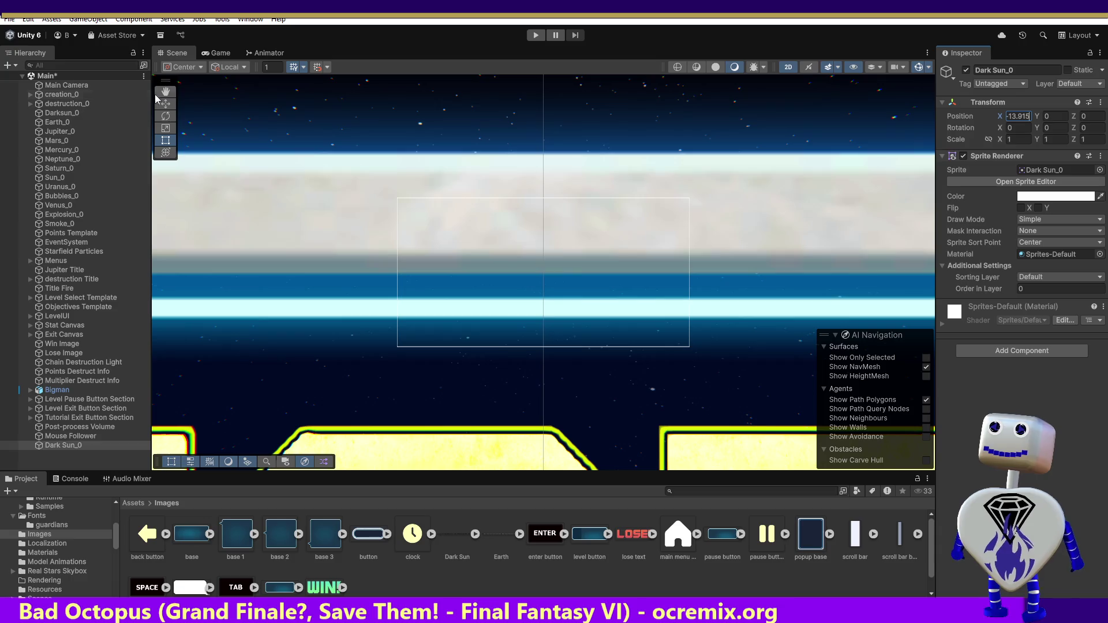
key(ctrl+s)
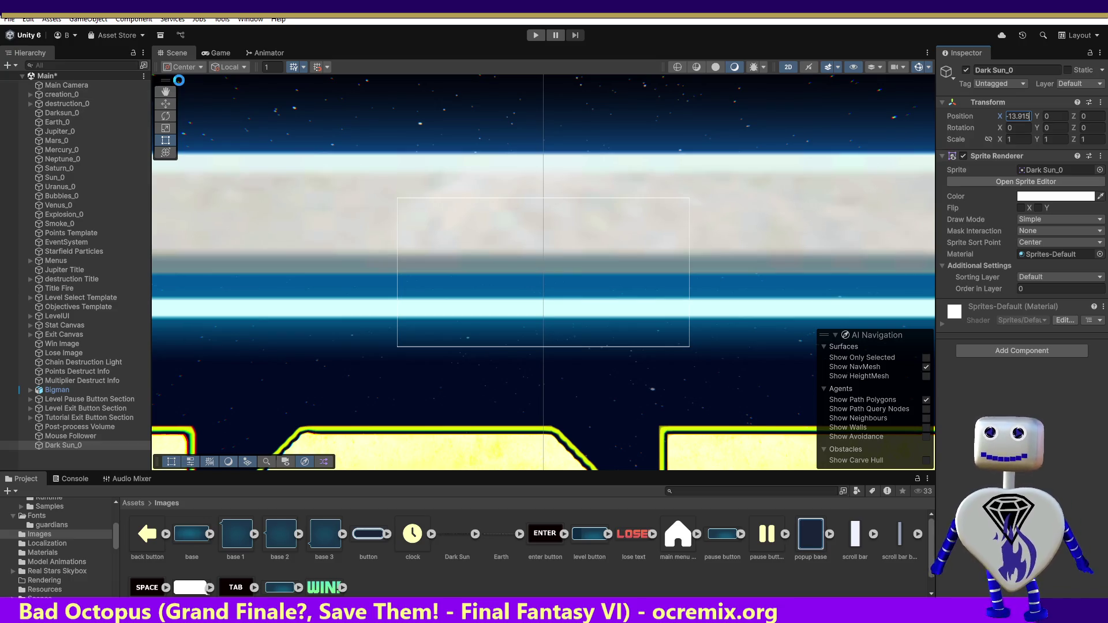
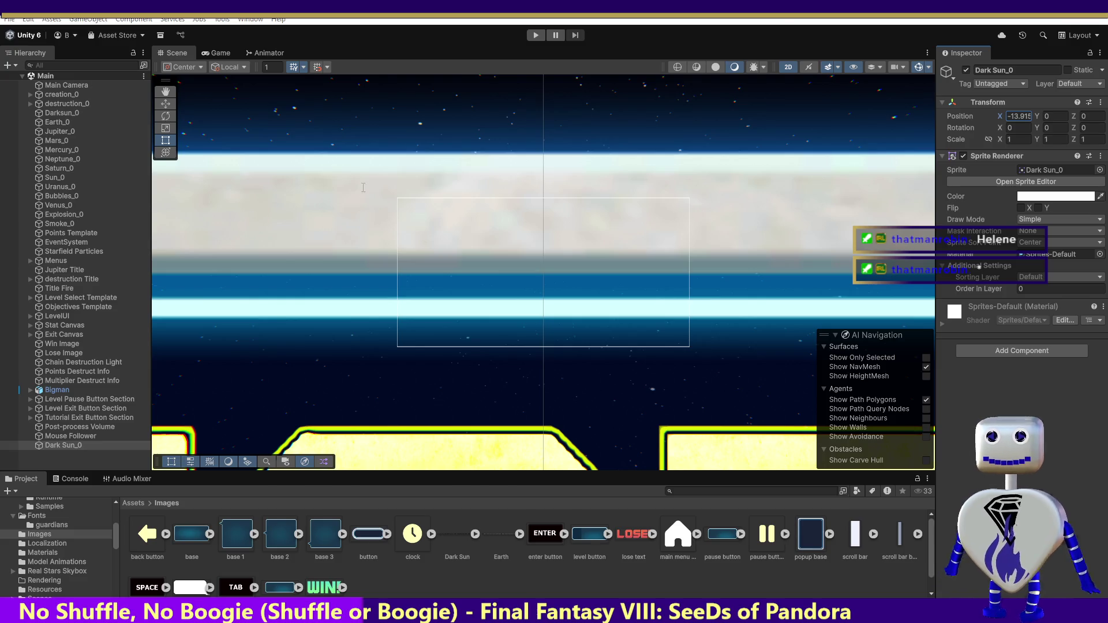
- In the MainController code, search for 'dark' to find the expected Dark Sun name
key(alt+Tab)
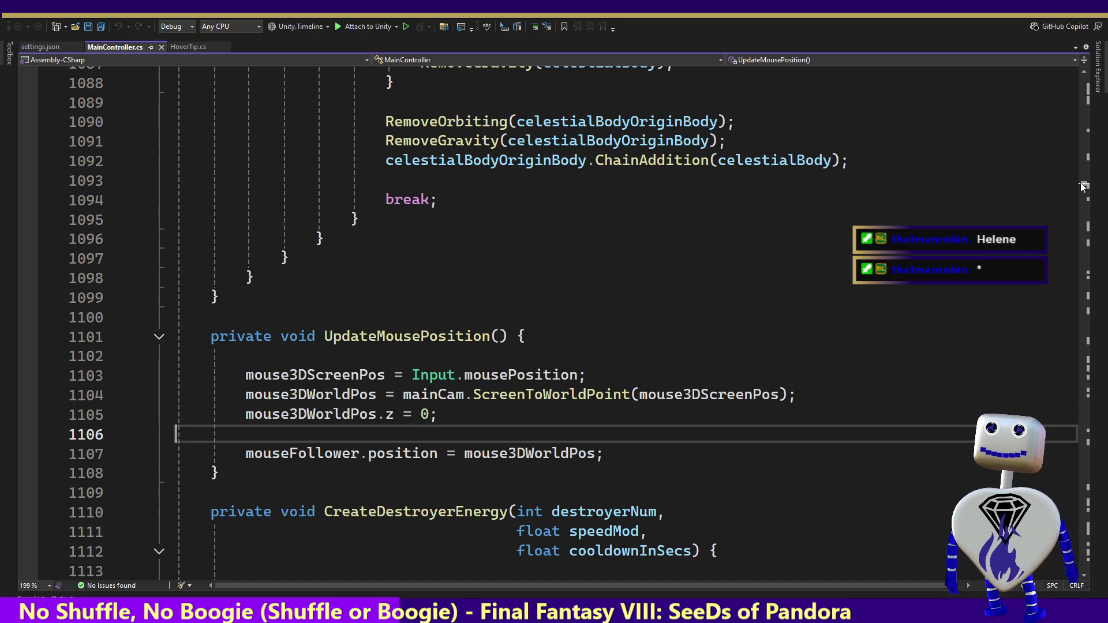
click(890, 179)
key(ctrl+f)
text(d)
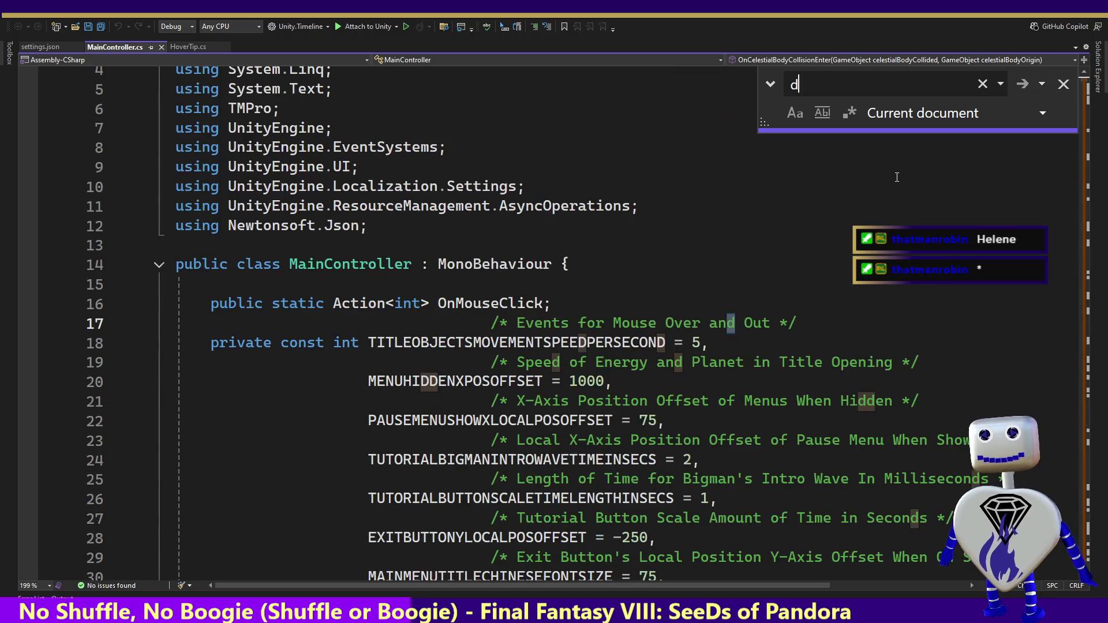
text(ark)
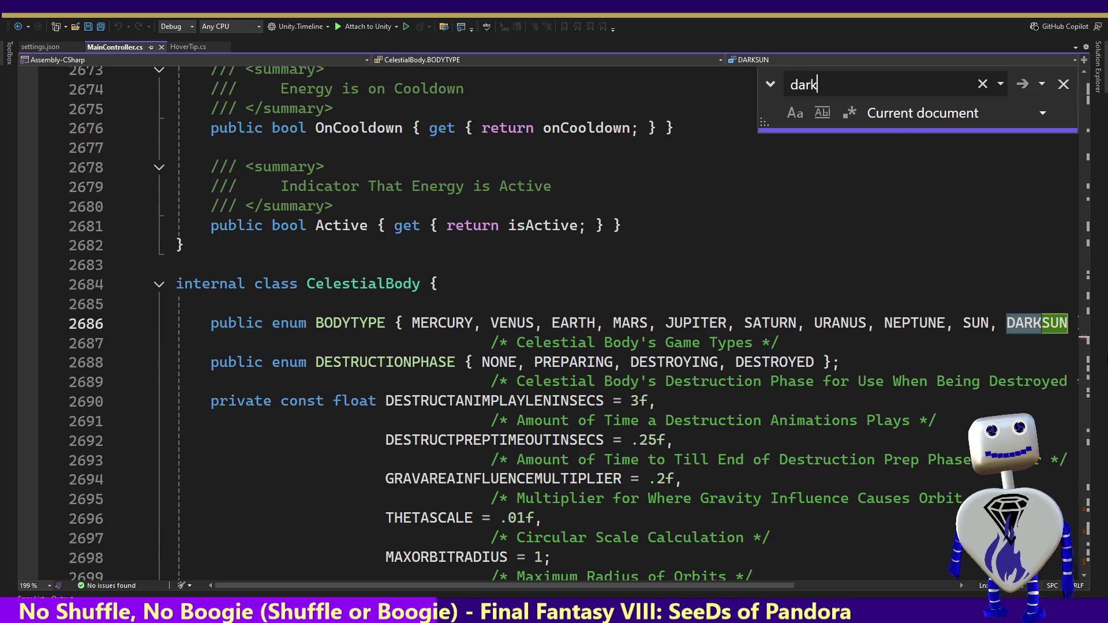
- Review the BODYTYPE enum and the CelestialBody class fields, then return to Unity
double_click(350, 323)
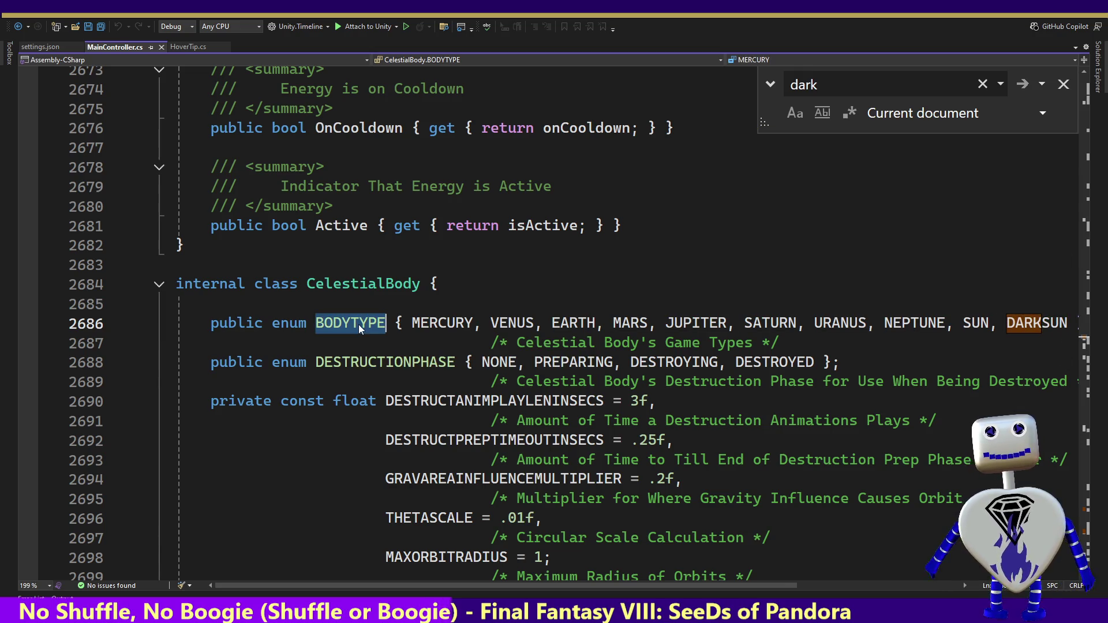
click(363, 283)
click(487, 460)
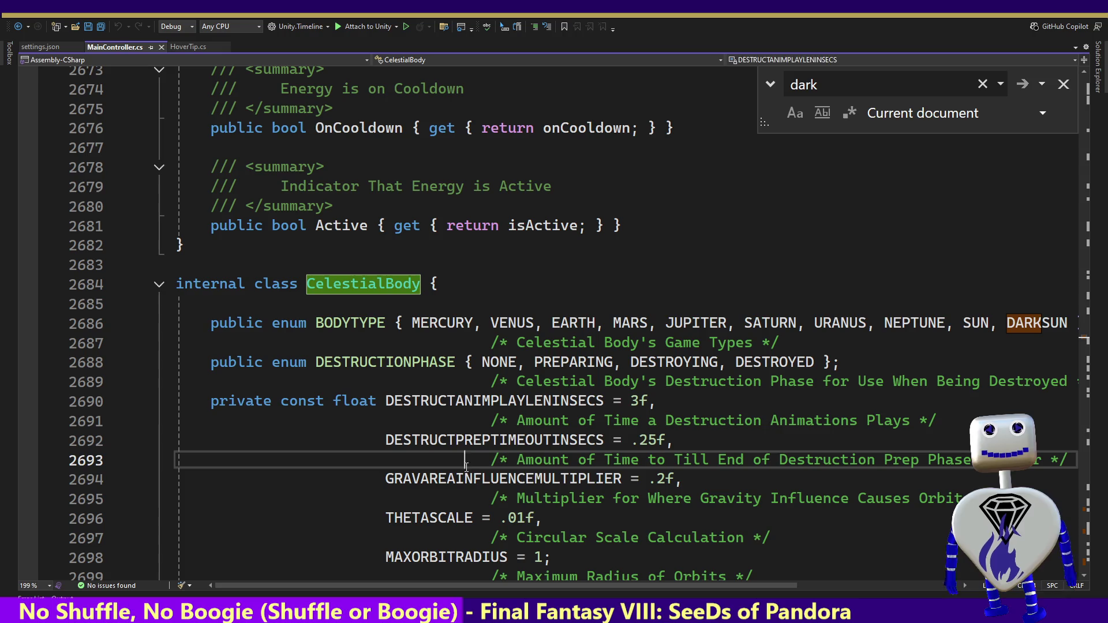
click(474, 424)
click(474, 432)
key(Down)
key(Down)
key(Down)
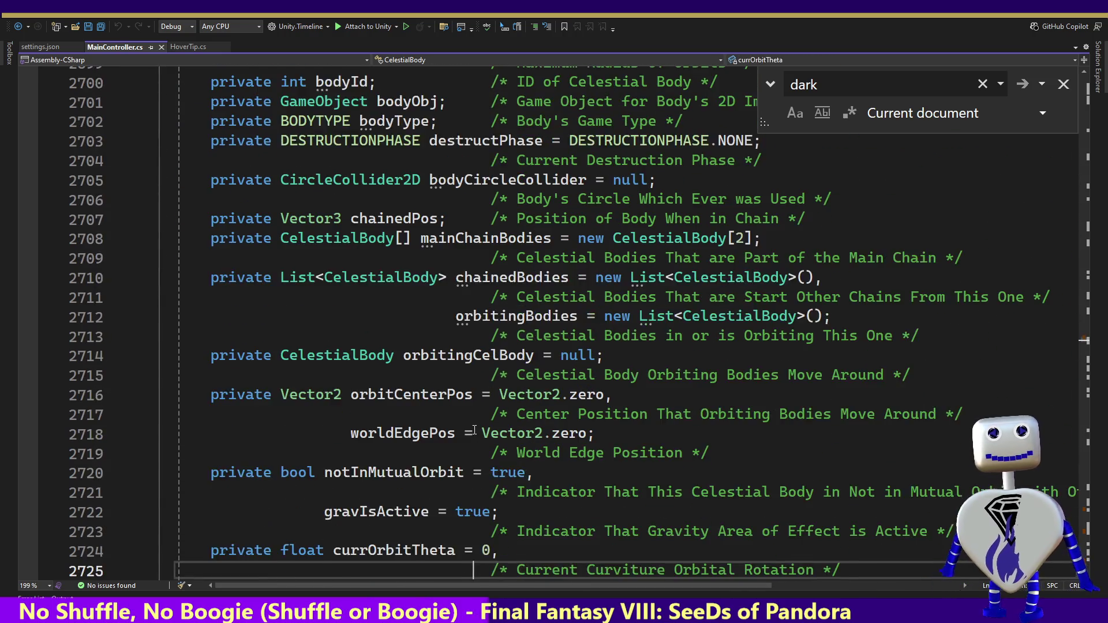
key(Down)
key(Down)
key(Down)
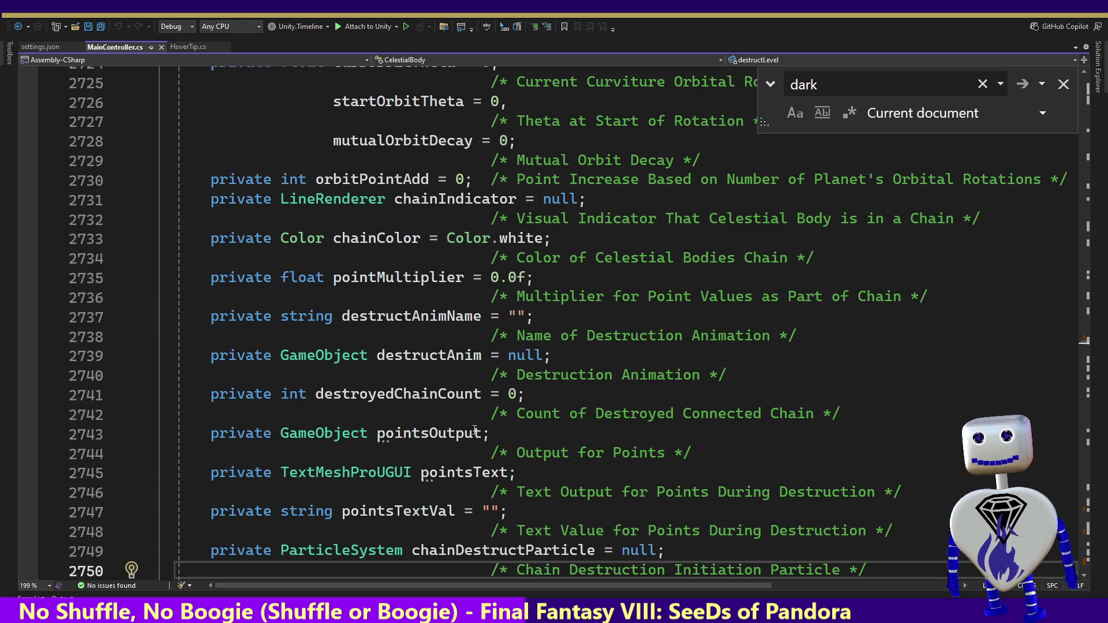
key(Escape)
key(ctrl+f)
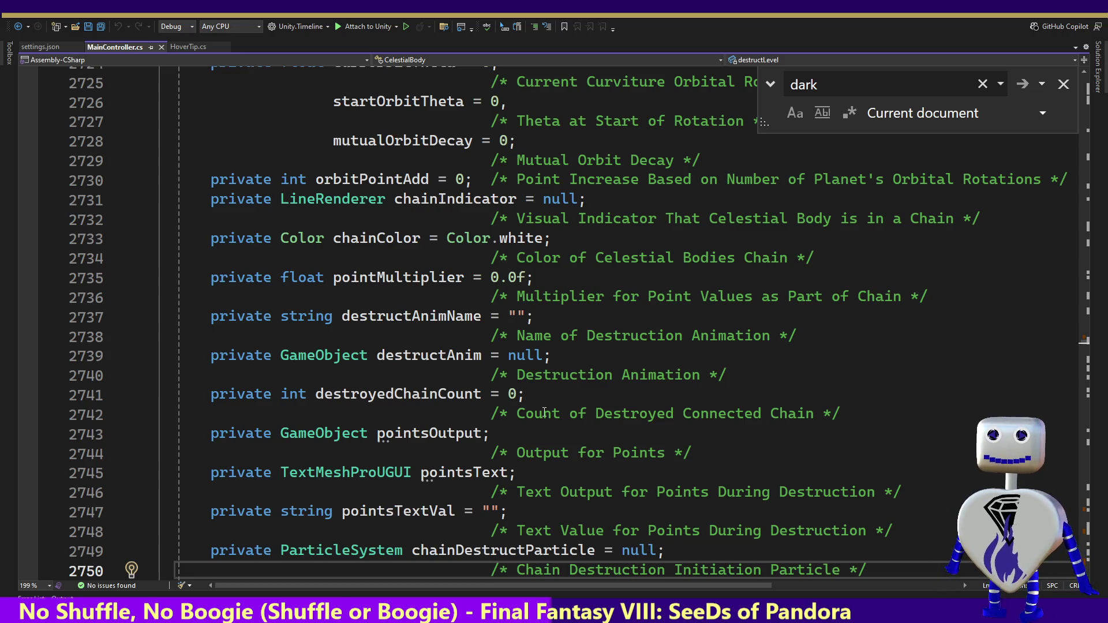
key(alt+Tab)
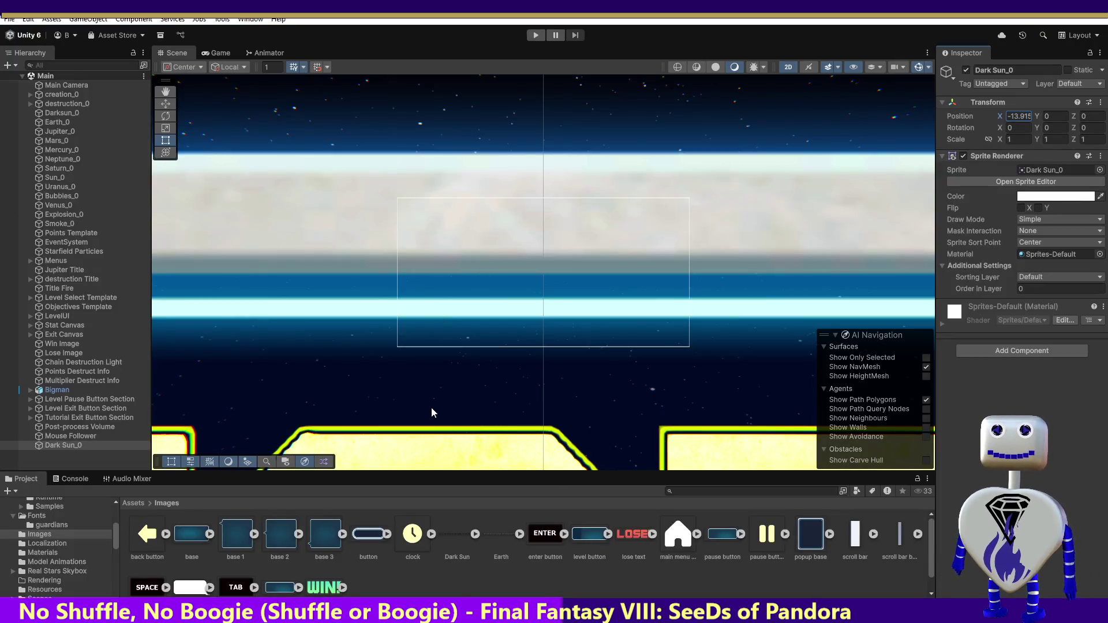
- Rename the existing Darksun_0 object to Darksun_0_old in the Hierarchy
right_click(55, 113)
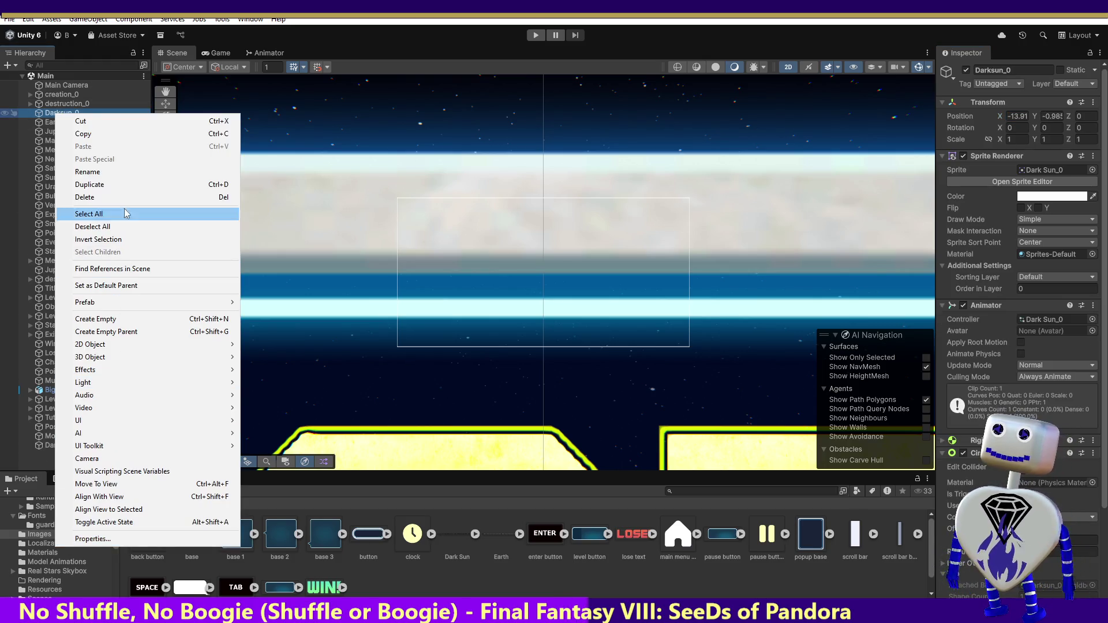
click(125, 172)
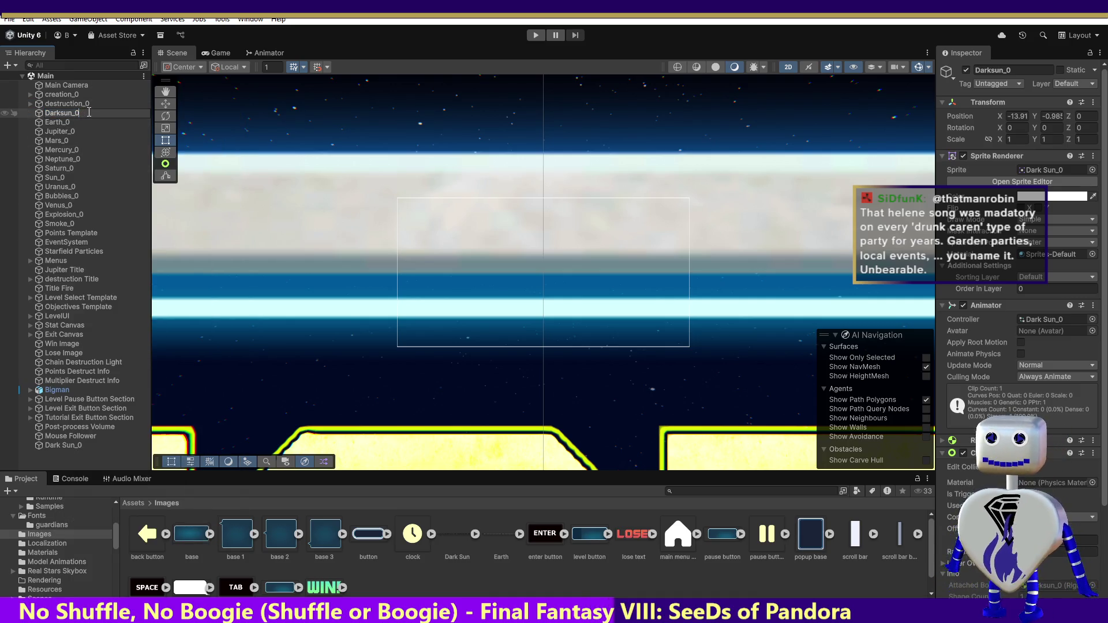
text(_old)
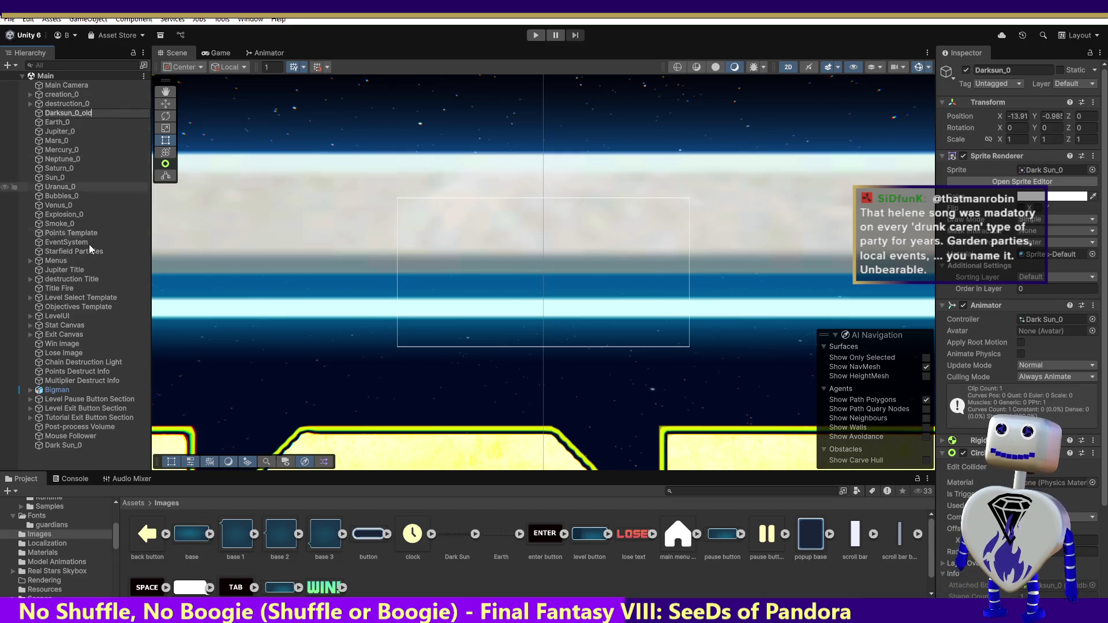
click(63, 445)
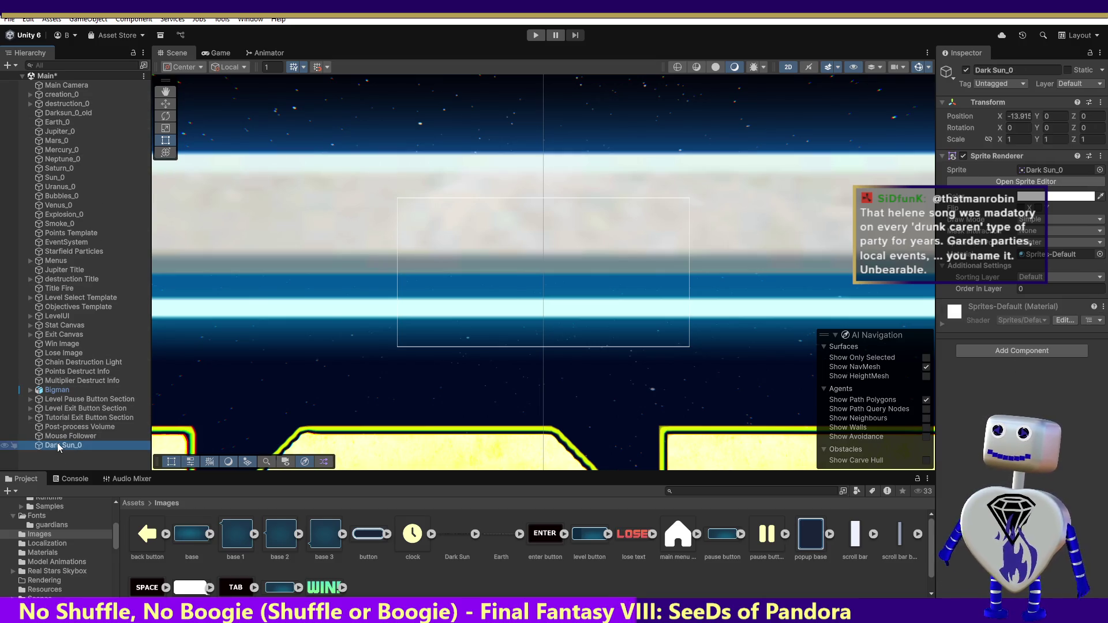
- Rename Dark Sun_0 to Darksun_0 to match the code, then enter Play mode
right_click(61, 448)
double_click(62, 446)
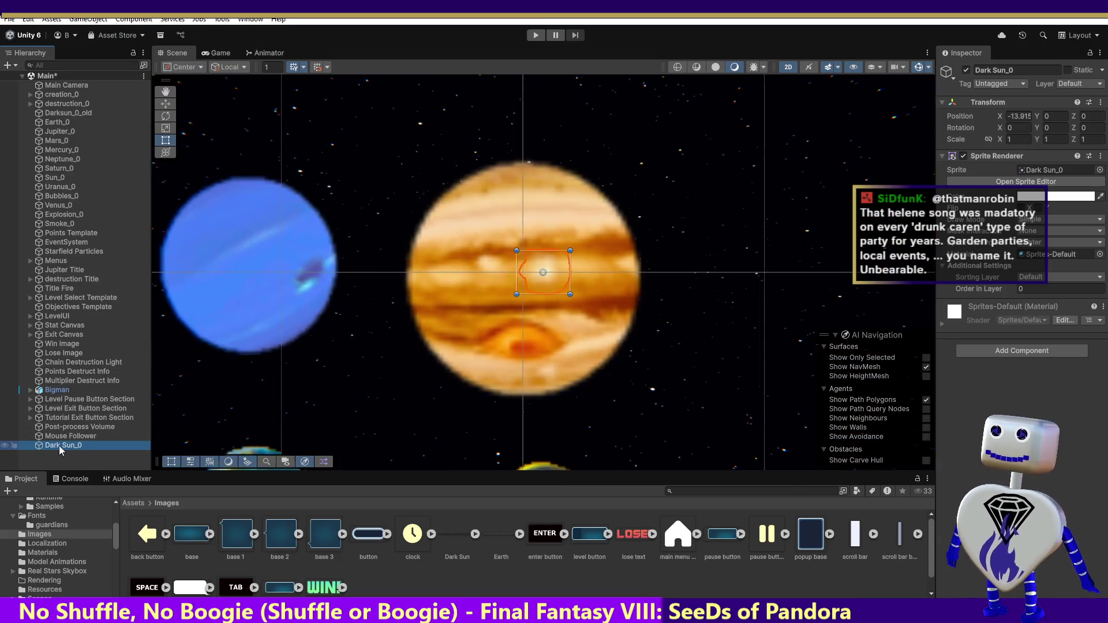
click(60, 447)
click(61, 447)
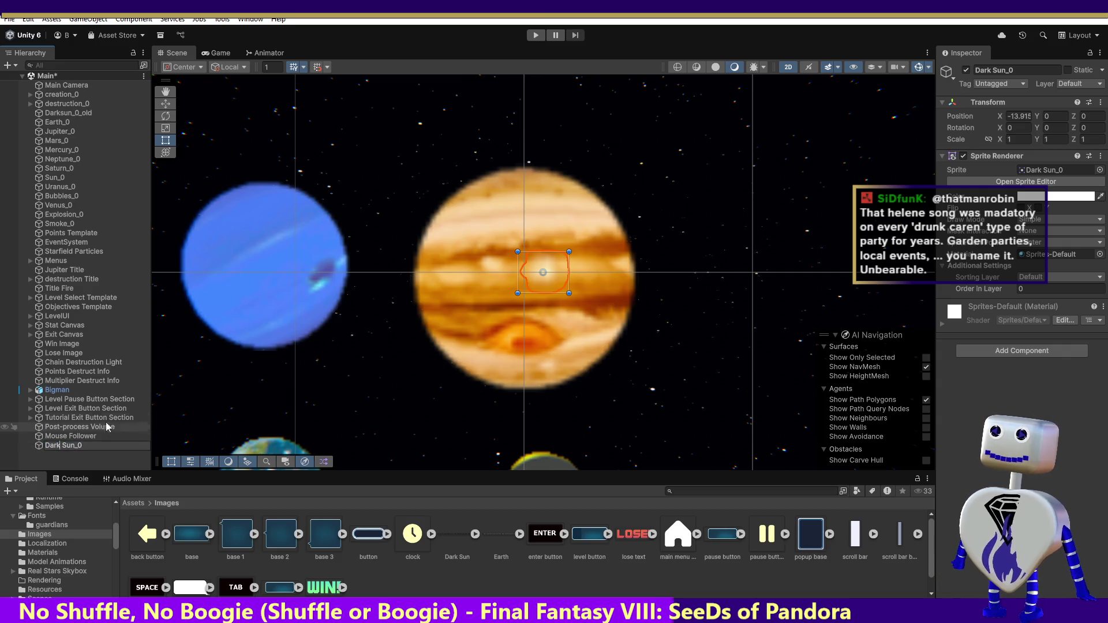
key(BackSpace)
key(BackSpace)
text(s)
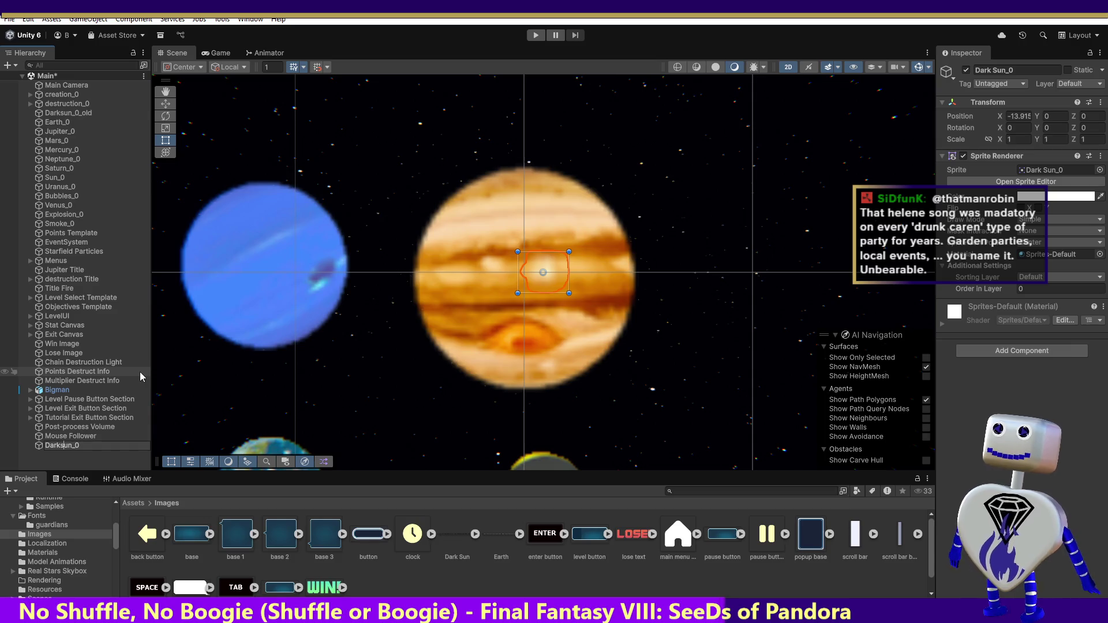
key(Return)
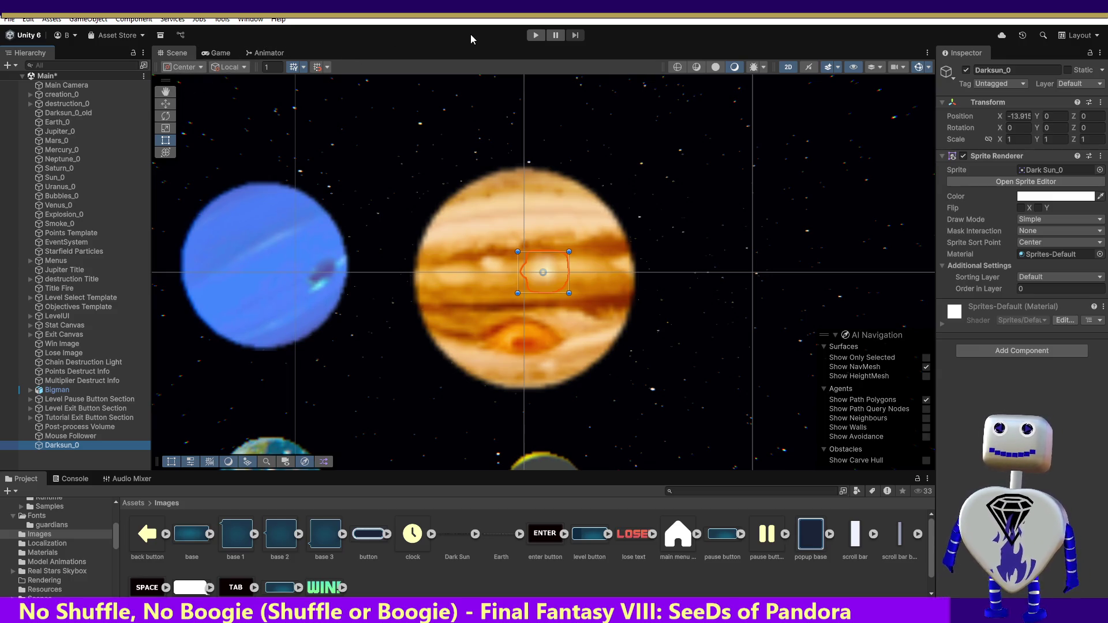
click(534, 36)
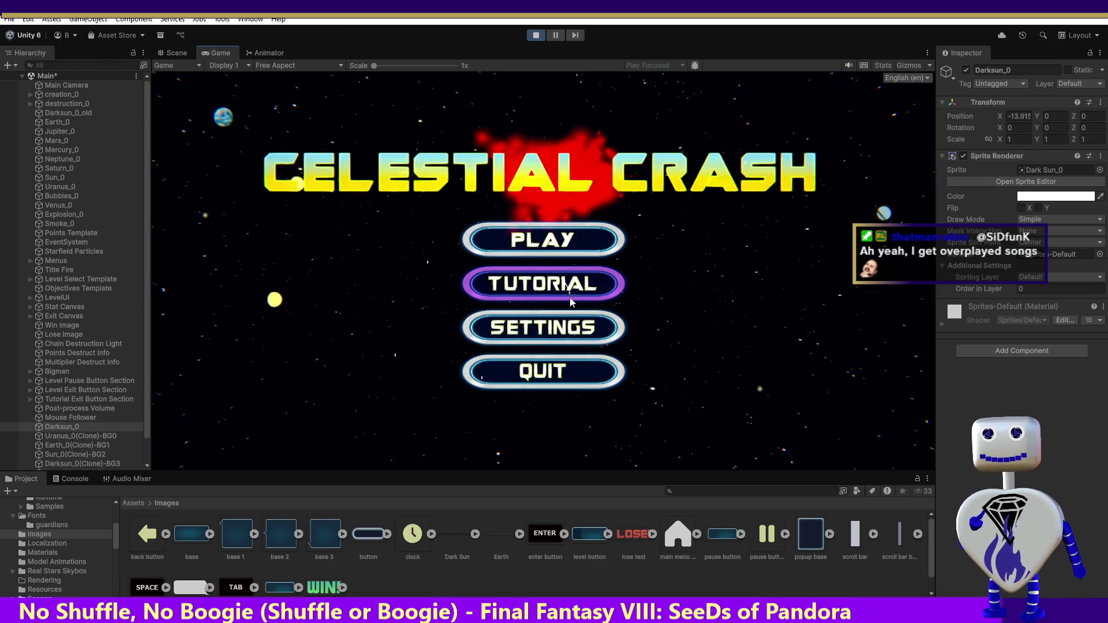
- Start the Skill Challenge level from the Tutorial list and show the Scene view
click(562, 254)
click(551, 288)
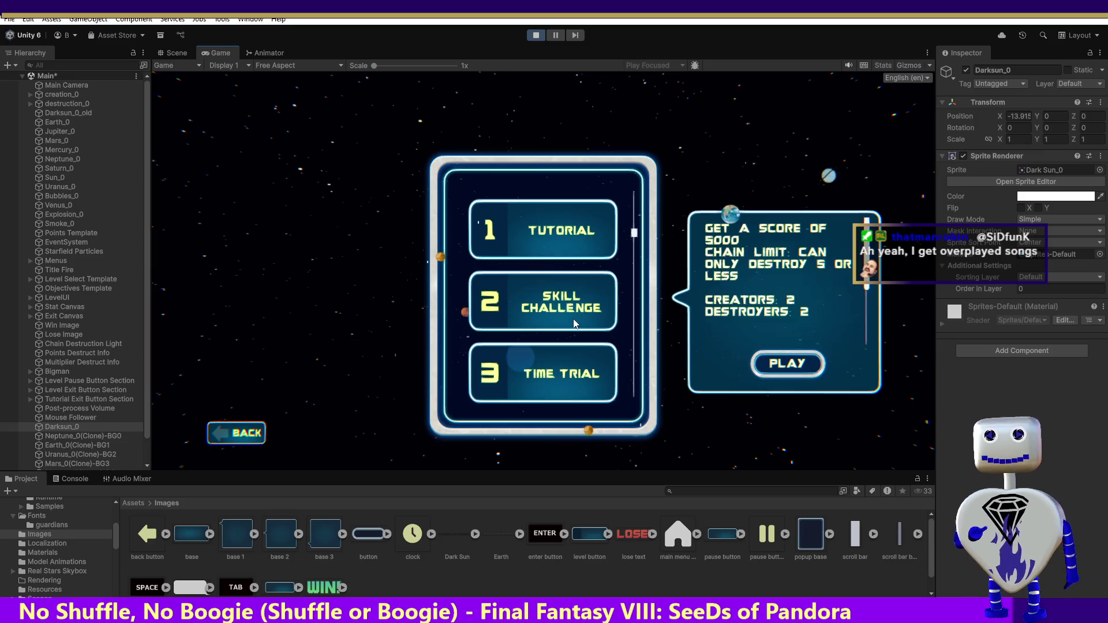
click(791, 376)
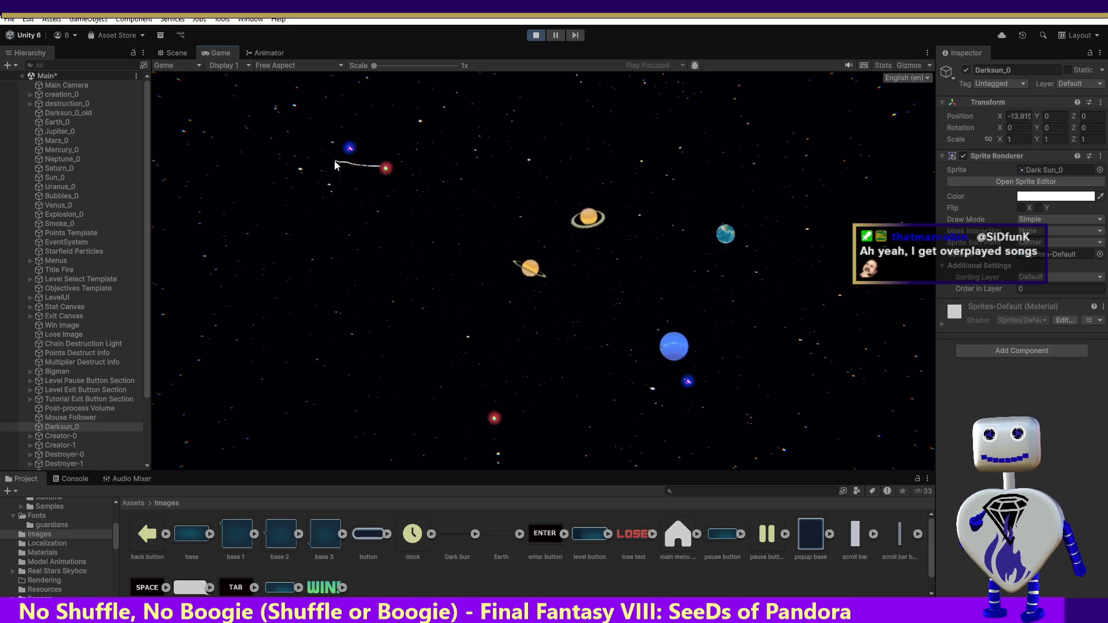
key(ctrl+1)
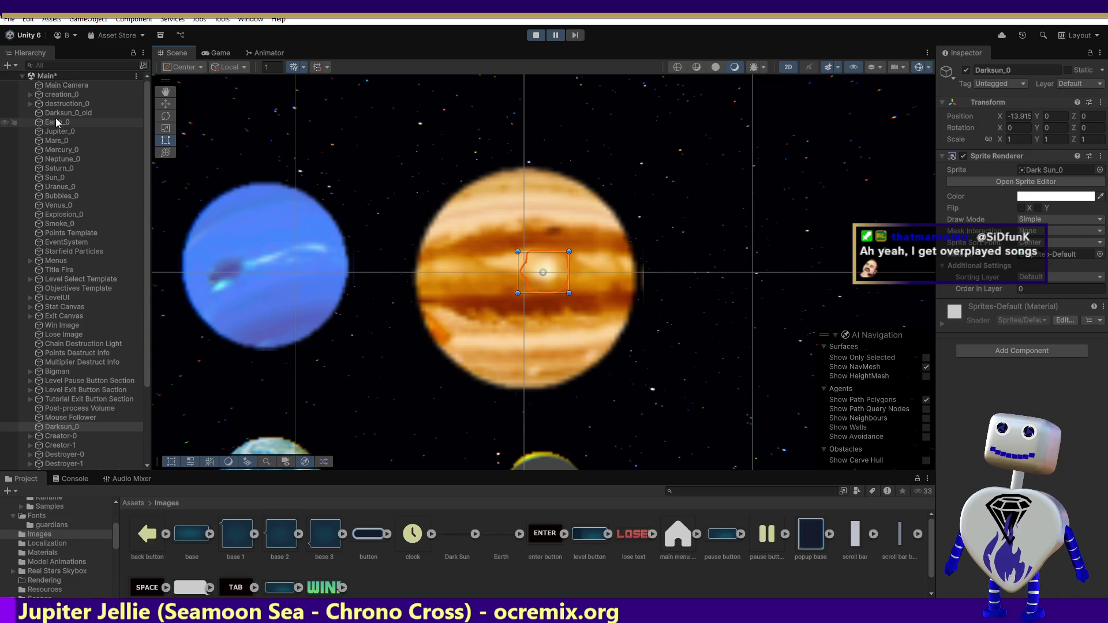
- Inspect the Darksun_0_old object while the game is still running
click(51, 114)
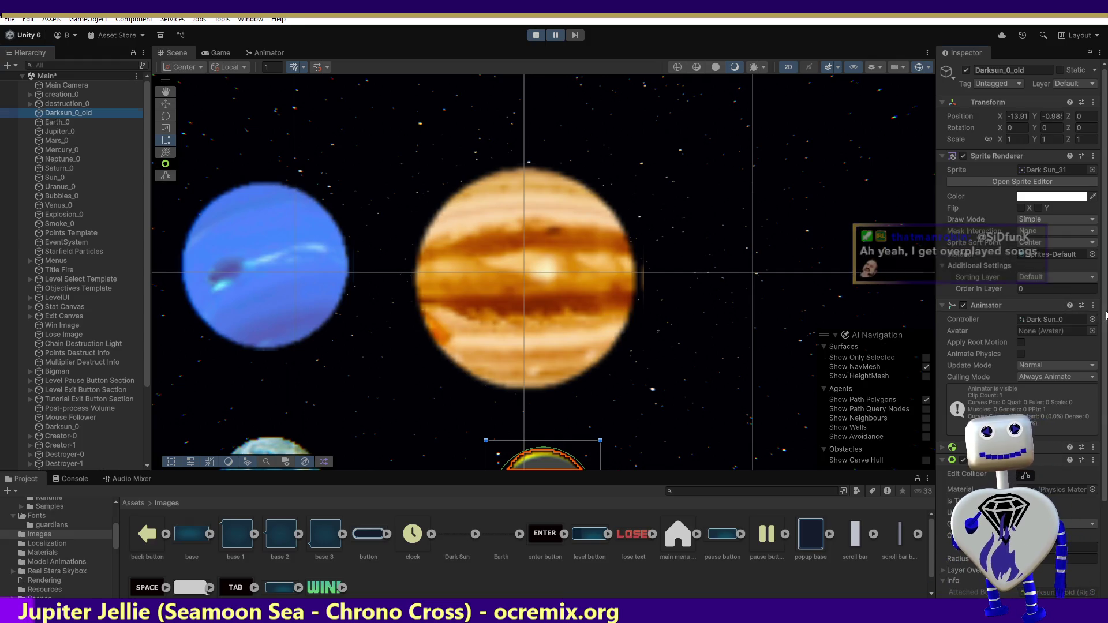
drag(1104, 320, 1103, 404)
scroll(1021, 259, up, 5)
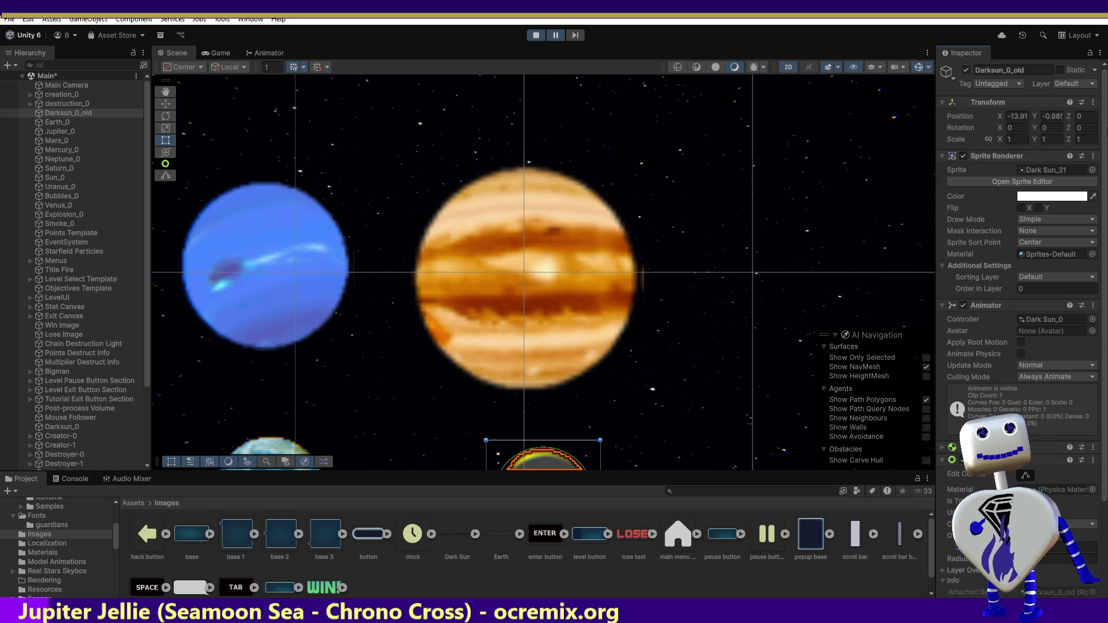
scroll(145, 372, down, 5)
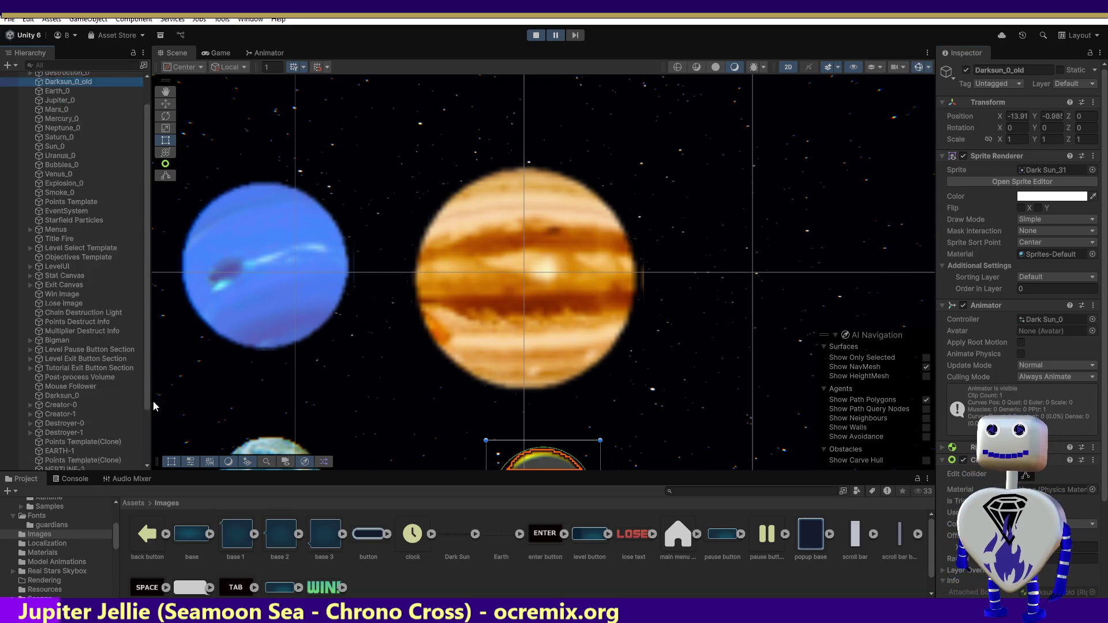
- Stop Play mode and copy the Darksun_0_old object from its context menu
click(541, 36)
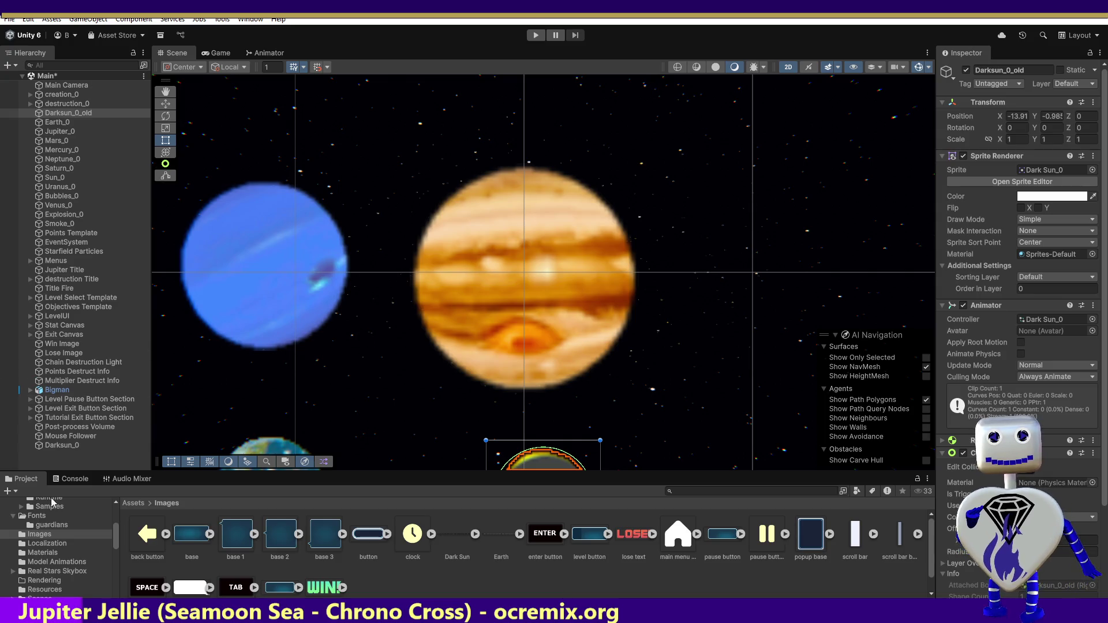
click(65, 445)
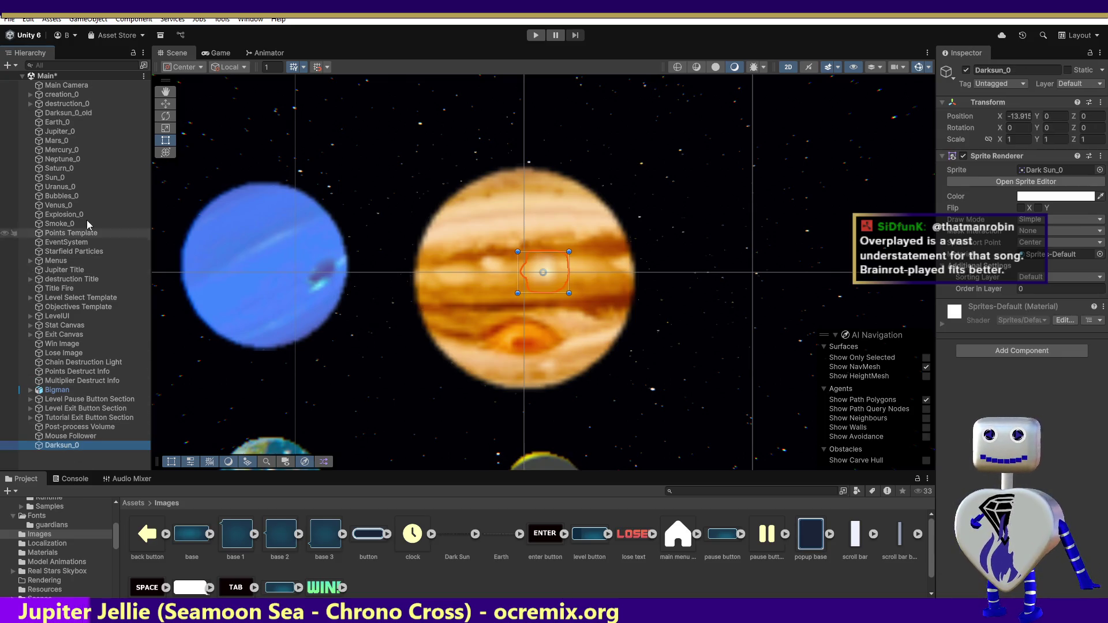
right_click(56, 115)
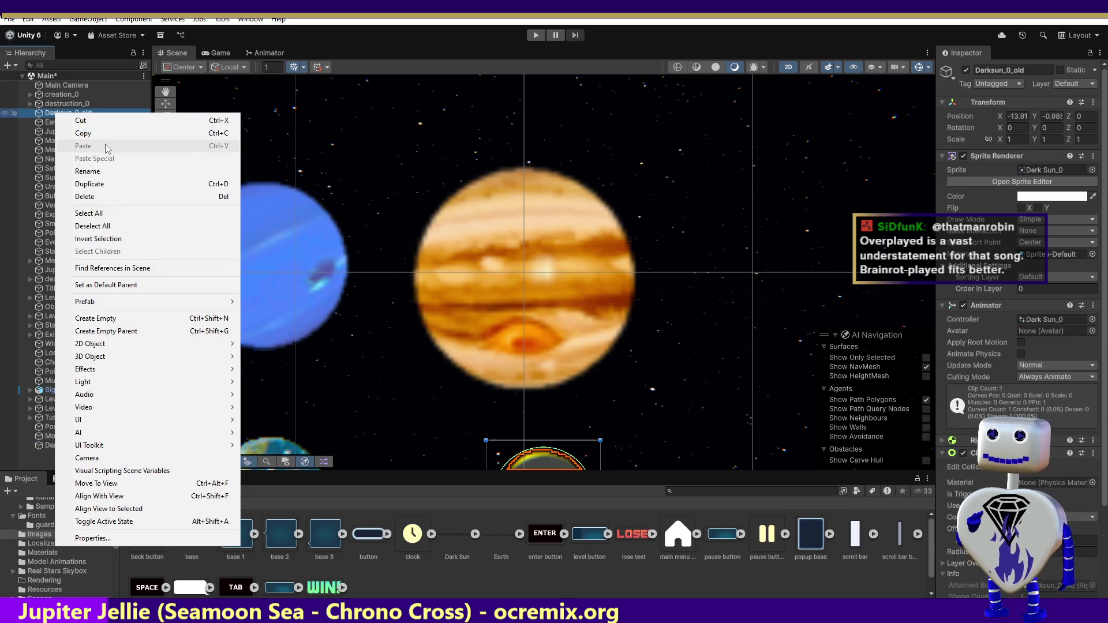